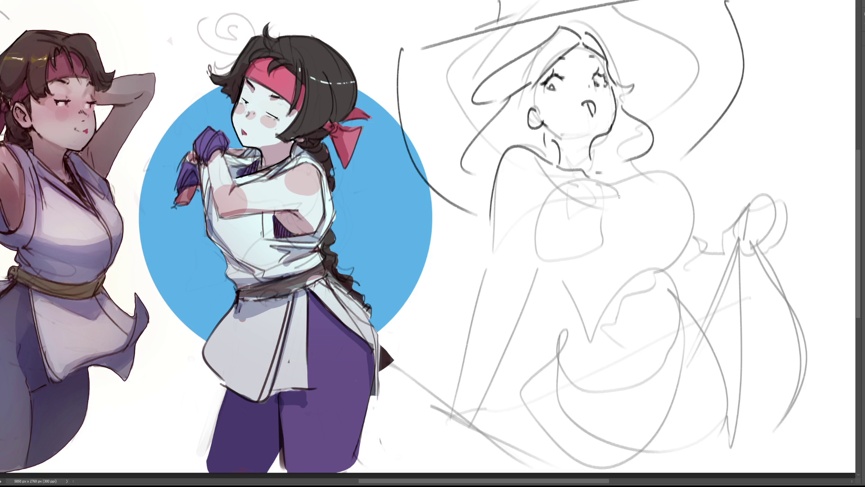
Step: Darken the witch's left chest contour, right chest arc and bust top edge, retrying failed strokes
drag(554, 189, 542, 261)
mouse_move(527, 197)
mouse_down()
mouse_move(546, 189)
mouse_move(537, 223)
mouse_up()
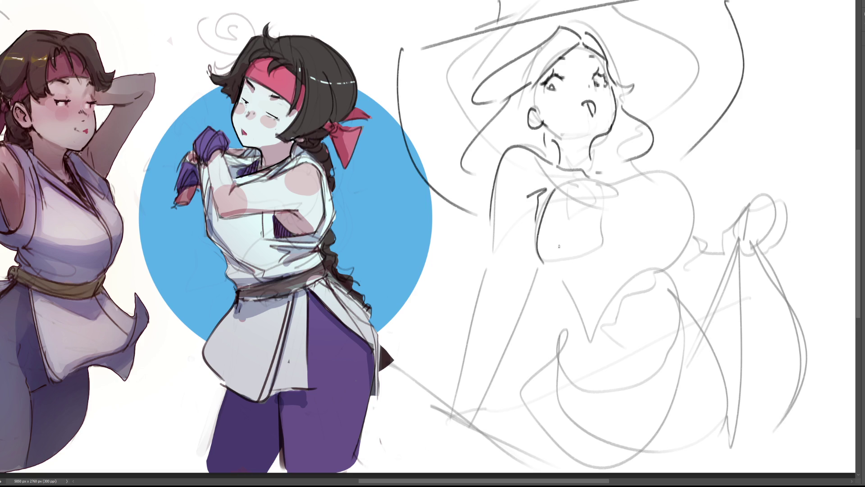
key(ctrl+z)
mouse_move(527, 192)
mouse_down()
mouse_move(540, 185)
mouse_move(536, 232)
mouse_up()
key(ctrl+z)
mouse_move(541, 191)
mouse_down()
mouse_move(537, 247)
mouse_move(534, 211)
mouse_move(632, 213)
mouse_up()
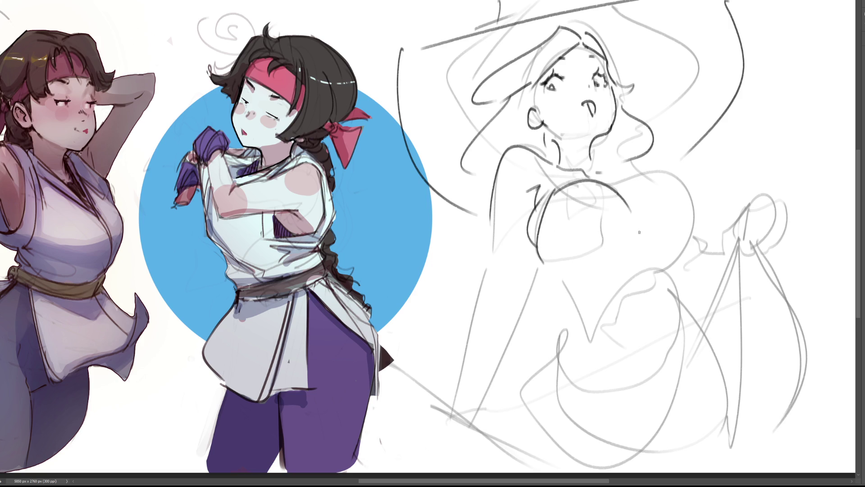
drag(601, 174, 634, 218)
drag(555, 187, 591, 175)
Step: Redraw the right side and top line of the chest, undoing and redoing several strokes
drag(636, 208, 685, 172)
key(ctrl+z)
mouse_move(627, 201)
mouse_down()
mouse_move(663, 170)
mouse_move(693, 225)
mouse_up()
key(ctrl+z)
key(ctrl+z)
mouse_move(635, 181)
mouse_down()
mouse_move(676, 174)
mouse_move(662, 286)
mouse_up()
key(ctrl+z)
drag(674, 174, 670, 258)
drag(617, 178, 667, 167)
Step: Refine the chest-top line, sketch the shoulder out from the neck, and begin the skirt-lifting hand
key(ctrl+z)
key(ctrl+z)
mouse_move(619, 183)
mouse_down()
mouse_move(669, 172)
mouse_move(668, 164)
mouse_up()
key(ctrl+z)
key(ctrl+z)
key(ctrl+z)
drag(621, 181, 671, 170)
key(ctrl+z)
drag(595, 157, 625, 168)
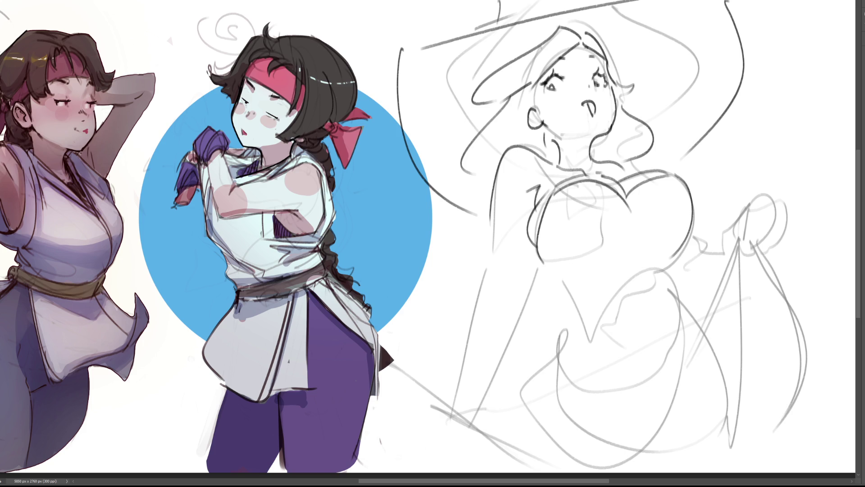
drag(693, 248, 695, 280)
drag(689, 288, 721, 266)
Step: Sketch the raised hand with fingers lifting the skirt and the folds falling from it
mouse_move(697, 244)
mouse_down()
mouse_move(736, 224)
mouse_move(739, 208)
mouse_move(744, 239)
mouse_up()
mouse_move(761, 208)
mouse_down()
mouse_move(752, 240)
mouse_move(765, 199)
mouse_move(765, 249)
mouse_move(739, 250)
mouse_move(693, 346)
mouse_up()
drag(685, 302, 699, 320)
drag(668, 261, 673, 281)
Step: Outline the waist under the bust, the right side of the skirt and strokes near the hem
mouse_move(551, 270)
mouse_down()
mouse_move(647, 259)
mouse_move(588, 346)
mouse_move(519, 414)
mouse_move(571, 468)
mouse_up()
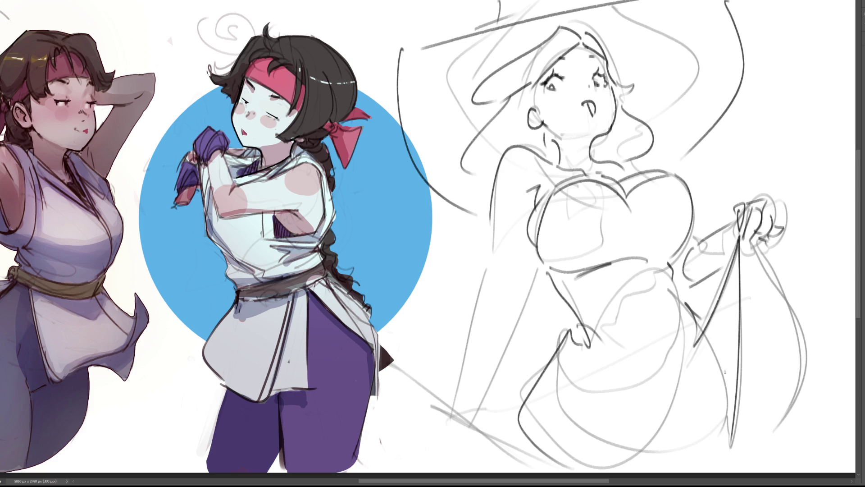
mouse_move(761, 240)
mouse_down()
mouse_move(802, 343)
mouse_move(767, 456)
mouse_up()
drag(788, 433, 773, 456)
mouse_move(733, 418)
mouse_down()
mouse_move(722, 464)
mouse_move(751, 463)
mouse_up()
Step: Sketch the torso side and the lowered left arm down to the hand
drag(540, 254, 525, 291)
drag(493, 216, 487, 274)
mouse_move(501, 271)
mouse_down()
mouse_move(514, 261)
mouse_move(476, 406)
mouse_up()
mouse_move(486, 270)
mouse_down()
mouse_move(471, 385)
mouse_move(478, 419)
mouse_up()
mouse_move(452, 393)
mouse_down()
mouse_move(439, 443)
mouse_move(447, 455)
mouse_up()
key(ctrl+z)
Step: Draw fingers gripping at the end of the lowered forearm, undoing stray hand strokes
drag(449, 400, 451, 416)
mouse_move(452, 404)
mouse_down()
mouse_move(461, 398)
mouse_move(455, 436)
mouse_up()
drag(457, 433, 437, 439)
drag(460, 412, 478, 431)
mouse_move(479, 423)
mouse_down()
mouse_move(464, 451)
mouse_move(482, 444)
mouse_up()
drag(480, 396, 487, 403)
key(ctrl+z)
key(ctrl+z)
key(ctrl+z)
mouse_move(450, 444)
mouse_down()
mouse_move(442, 455)
mouse_move(464, 431)
mouse_move(483, 455)
mouse_up()
key(ctrl+z)
Step: Sketch the sword blade from the hand, redraw the hat brim, and lasso-select the figure
drag(384, 377, 454, 445)
drag(387, 351, 518, 465)
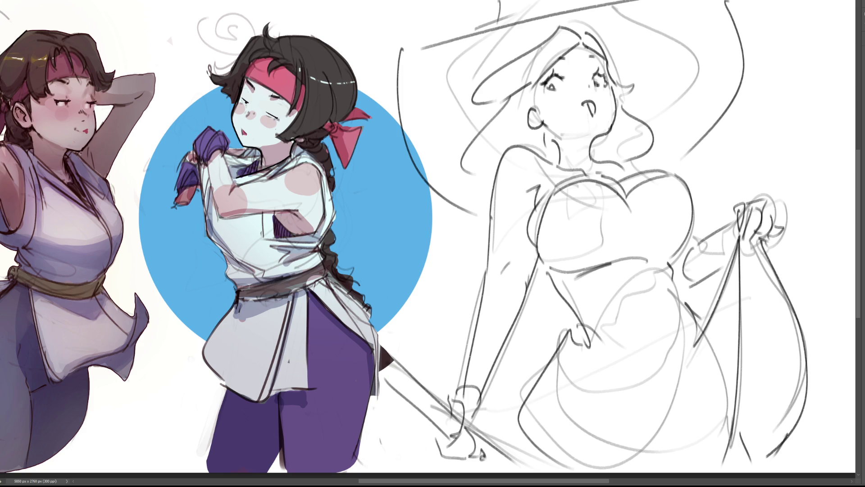
mouse_move(500, 4)
mouse_down()
mouse_move(501, 23)
mouse_move(399, 66)
mouse_move(481, 214)
mouse_move(450, 391)
mouse_move(373, 359)
mouse_move(448, 450)
mouse_move(541, 474)
mouse_move(475, 424)
mouse_move(525, 289)
mouse_move(547, 269)
mouse_move(566, 301)
mouse_move(531, 394)
mouse_move(657, 472)
mouse_move(810, 423)
mouse_move(766, 265)
mouse_move(784, 230)
mouse_move(766, 197)
mouse_move(740, 203)
mouse_move(737, 220)
mouse_move(701, 249)
mouse_move(694, 205)
mouse_move(718, 136)
mouse_move(727, 1)
mouse_up()
drag(473, 189, 471, 198)
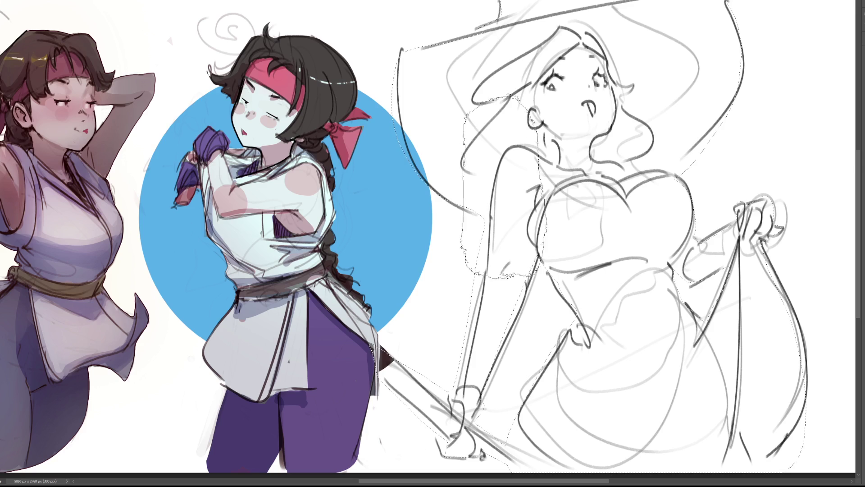
Step: Fill the selection grey, deselect, and darken the waist, arm and right skirt contours with a smaller brush
mouse_move(600, 121)
mouse_down()
mouse_move(847, 311)
mouse_move(631, 369)
mouse_up()
key(ctrl+d)
key(bracketleft)
key(bracketleft)
key(bracketleft)
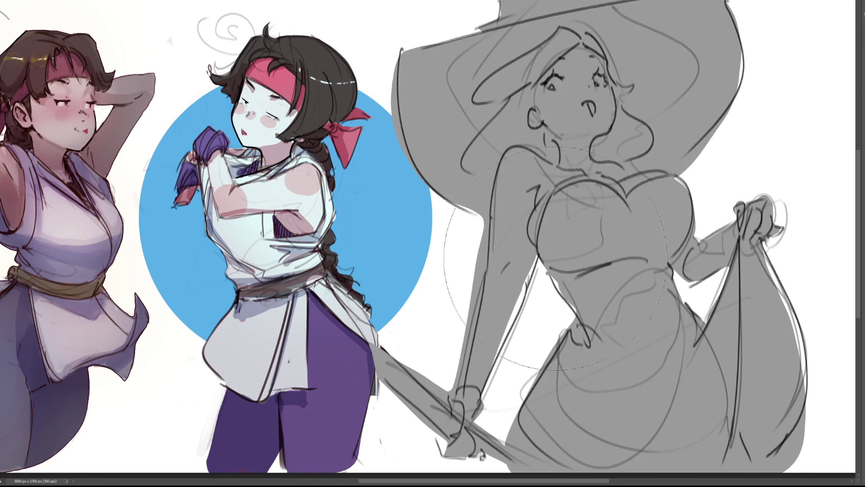
drag(550, 274, 578, 315)
drag(532, 259, 487, 364)
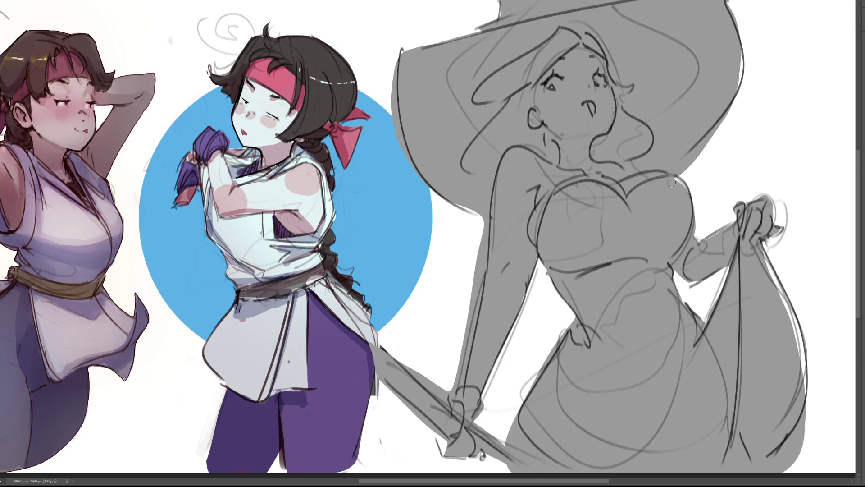
drag(765, 239, 795, 354)
drag(788, 298, 803, 370)
mouse_move(798, 328)
mouse_down()
mouse_move(806, 391)
mouse_move(803, 347)
mouse_up()
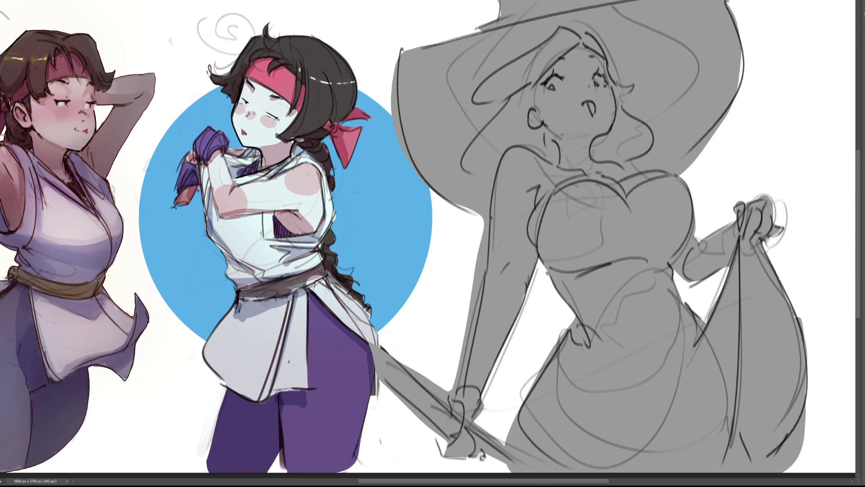
Step: Clean grey off the arm's left edge and fill the gaps under and beside the hat
drag(454, 387, 479, 249)
drag(474, 305, 483, 224)
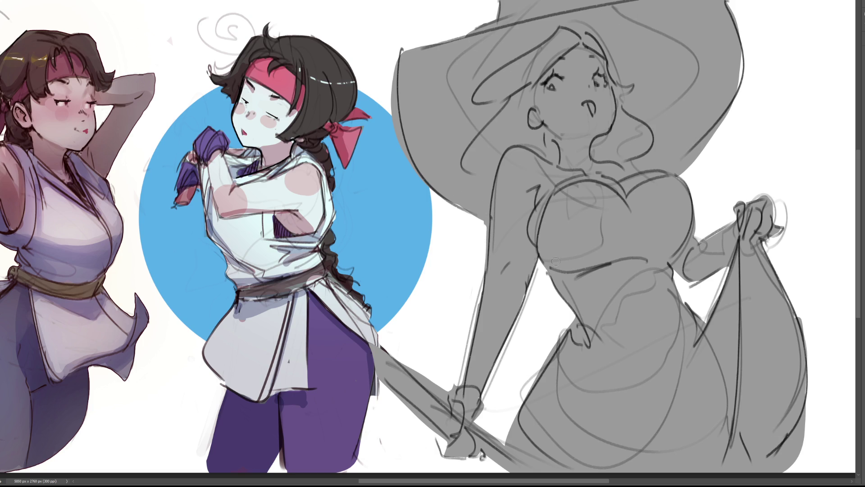
drag(458, 205, 472, 215)
mouse_move(743, 41)
mouse_down()
mouse_move(745, 80)
mouse_move(687, 166)
mouse_move(715, 134)
mouse_up()
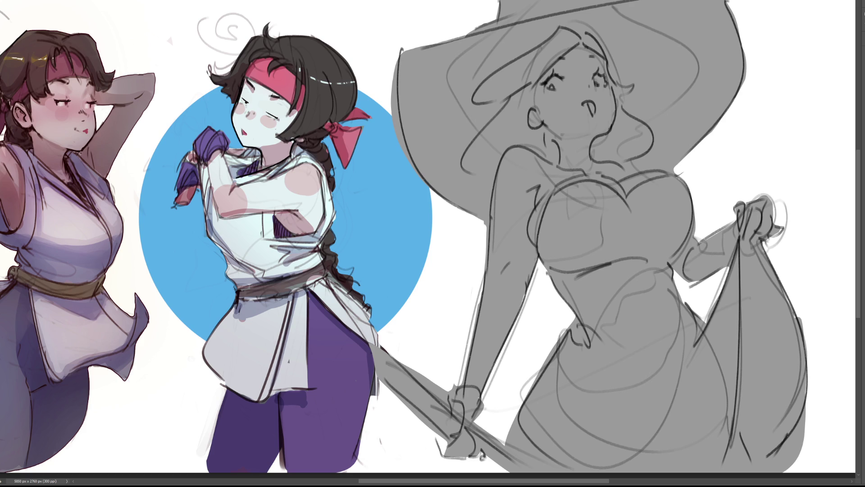
Step: Paint the hat crown dark and the dress top and lower right torso black
mouse_move(503, 6)
mouse_down()
mouse_move(484, 27)
mouse_move(645, 0)
mouse_up()
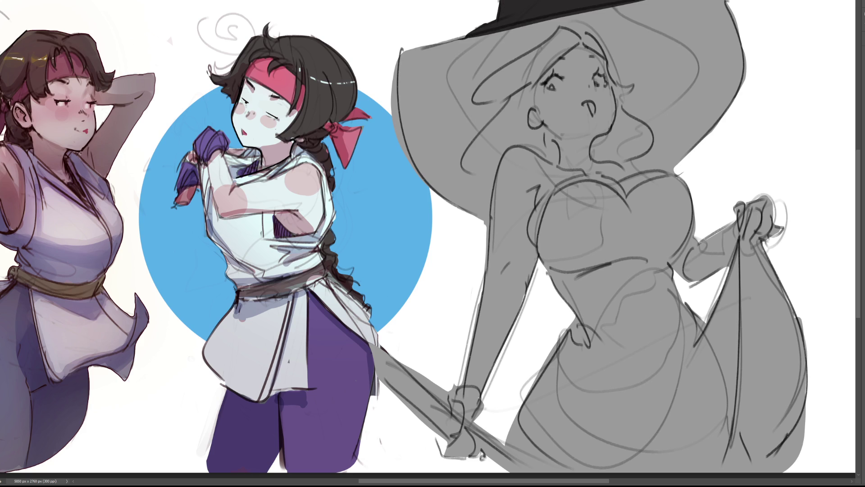
mouse_move(614, 203)
mouse_down()
mouse_move(581, 189)
mouse_move(554, 227)
mouse_move(552, 271)
mouse_move(617, 343)
mouse_move(649, 198)
mouse_move(689, 203)
mouse_move(630, 288)
mouse_move(563, 209)
mouse_move(603, 253)
mouse_move(624, 362)
mouse_up()
mouse_move(614, 305)
mouse_down()
mouse_move(544, 396)
mouse_move(546, 484)
mouse_up()
mouse_move(653, 284)
mouse_down()
mouse_move(681, 347)
mouse_move(712, 347)
mouse_up()
Step: Fill the skirt solid black with a larger brush, then start pale pink skin on the raised forearm
drag(741, 243, 692, 374)
drag(739, 264, 716, 446)
mouse_move(740, 295)
mouse_down()
mouse_move(720, 440)
mouse_move(714, 349)
mouse_move(690, 408)
mouse_up()
drag(739, 295, 720, 426)
mouse_move(724, 343)
mouse_down()
mouse_move(708, 450)
mouse_move(685, 450)
mouse_up()
mouse_move(665, 312)
mouse_down()
mouse_move(710, 415)
mouse_move(706, 391)
mouse_up()
key(bracketright)
drag(680, 352, 580, 459)
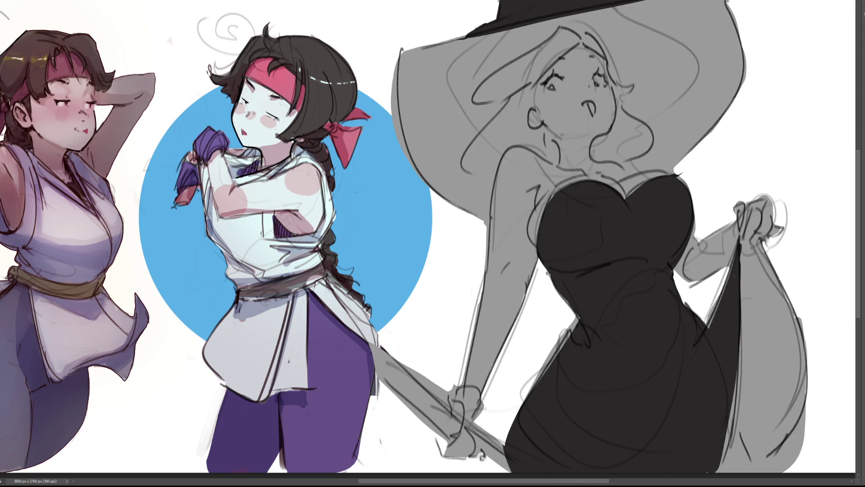
mouse_move(724, 438)
mouse_down()
mouse_move(728, 471)
mouse_move(738, 470)
mouse_up()
mouse_move(703, 234)
mouse_down()
mouse_move(682, 266)
mouse_move(717, 270)
mouse_move(730, 231)
mouse_move(764, 212)
mouse_move(788, 230)
mouse_up()
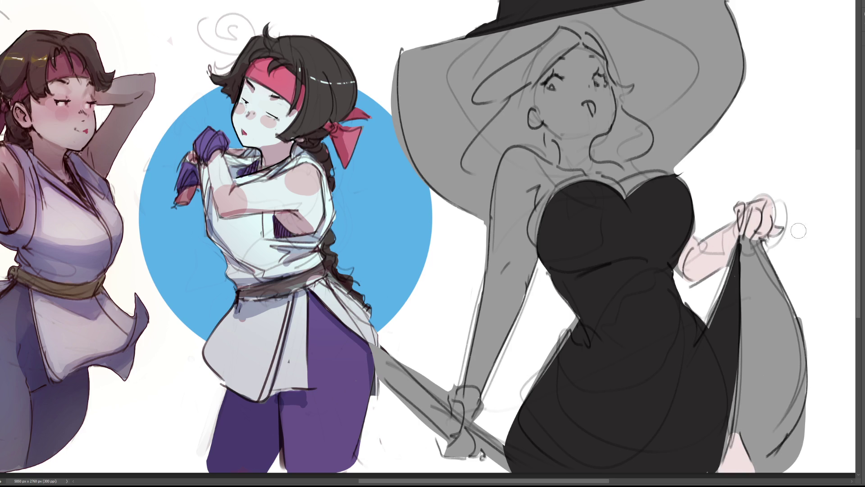
Step: Brush pale pink over the raised hand, neck, face, shoulder and upper arm
drag(632, 187, 650, 170)
mouse_move(618, 172)
mouse_down()
mouse_move(584, 151)
mouse_move(606, 109)
mouse_move(596, 65)
mouse_move(551, 80)
mouse_move(539, 115)
mouse_move(563, 146)
mouse_move(525, 158)
mouse_move(479, 275)
mouse_move(465, 378)
mouse_move(506, 316)
mouse_move(574, 173)
mouse_move(613, 183)
mouse_move(570, 120)
mouse_move(603, 109)
mouse_move(581, 63)
mouse_move(555, 104)
mouse_move(581, 131)
mouse_move(595, 90)
mouse_up()
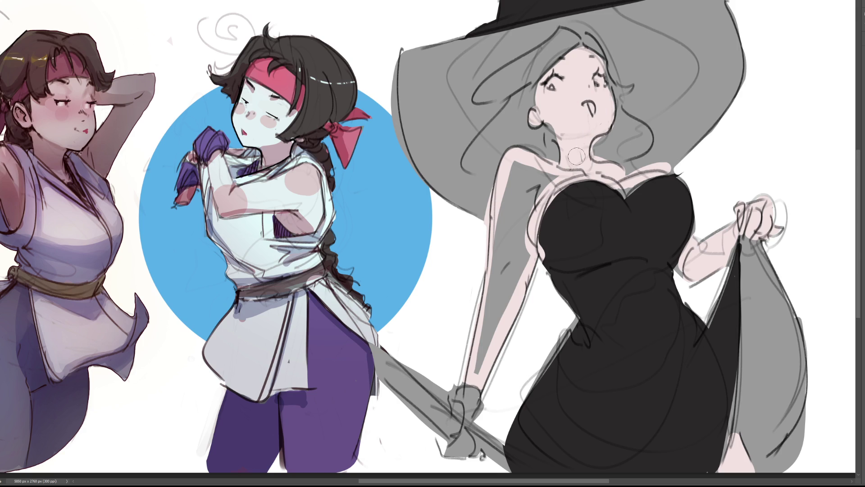
mouse_move(574, 167)
mouse_down()
mouse_move(522, 185)
mouse_move(531, 198)
mouse_move(500, 225)
mouse_move(487, 356)
mouse_move(514, 288)
mouse_move(488, 382)
mouse_up()
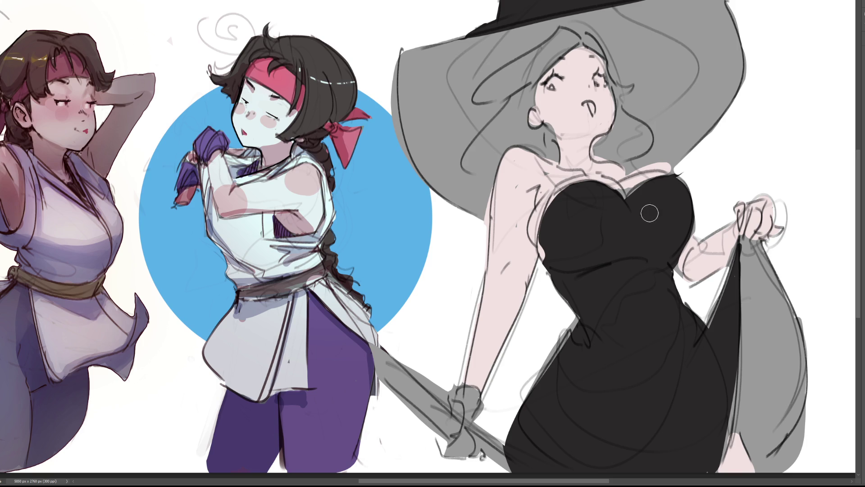
Step: Paint black gloves on both hands, colour the sword blade light brown, and block in the hair
mouse_move(738, 205)
mouse_down()
mouse_move(762, 212)
mouse_move(757, 228)
mouse_move(775, 226)
mouse_move(728, 225)
mouse_move(729, 243)
mouse_up()
mouse_move(457, 396)
mouse_down()
mouse_move(470, 397)
mouse_move(452, 406)
mouse_move(473, 417)
mouse_move(456, 461)
mouse_move(468, 437)
mouse_move(489, 453)
mouse_up()
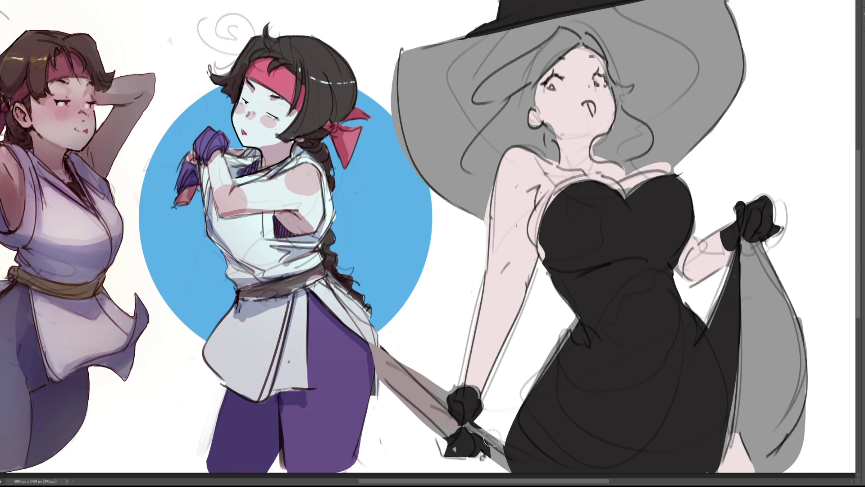
drag(378, 348, 507, 451)
click(470, 424)
mouse_move(392, 342)
mouse_down()
mouse_move(432, 383)
mouse_move(408, 365)
mouse_move(405, 404)
mouse_up()
drag(479, 416, 500, 423)
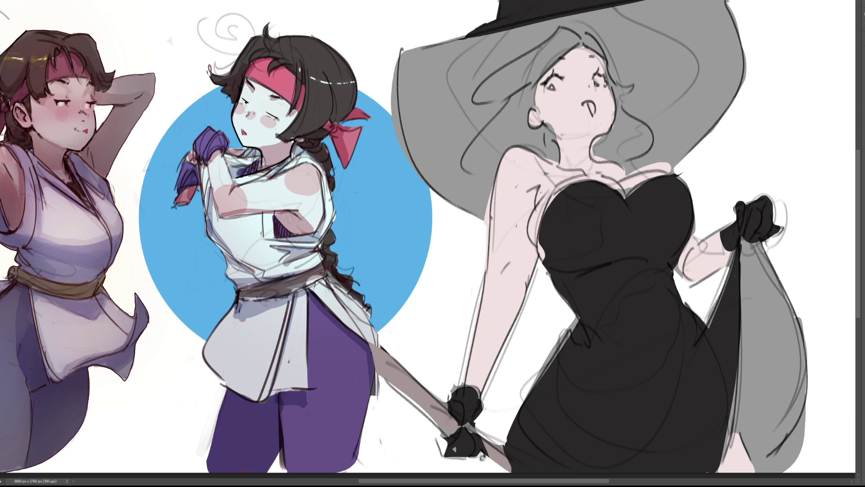
mouse_move(568, 36)
mouse_down()
mouse_move(509, 79)
mouse_move(543, 54)
mouse_move(479, 149)
mouse_move(478, 173)
mouse_up()
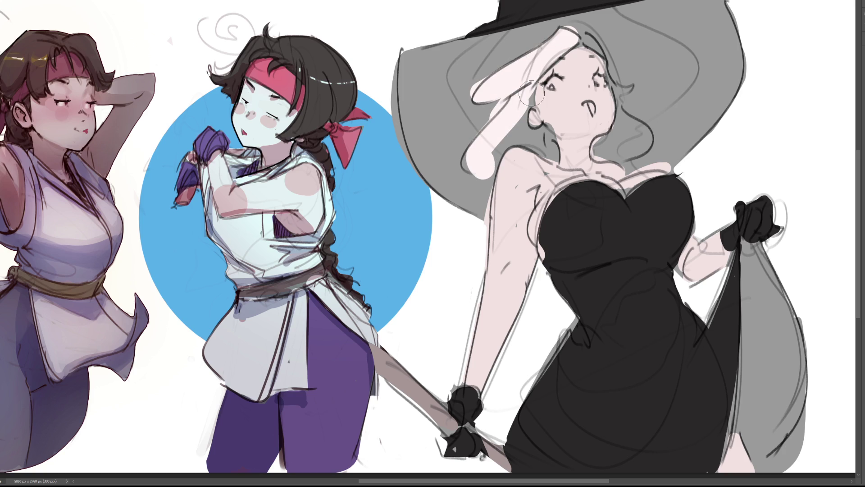
Step: Paint the hair pale light blue and a pink band along the left hat brim down to the hair
mouse_move(563, 33)
mouse_down()
mouse_move(557, 49)
mouse_move(489, 92)
mouse_move(478, 155)
mouse_move(516, 121)
mouse_move(552, 153)
mouse_move(516, 130)
mouse_move(524, 104)
mouse_move(602, 54)
mouse_move(635, 90)
mouse_move(604, 154)
mouse_move(656, 124)
mouse_up()
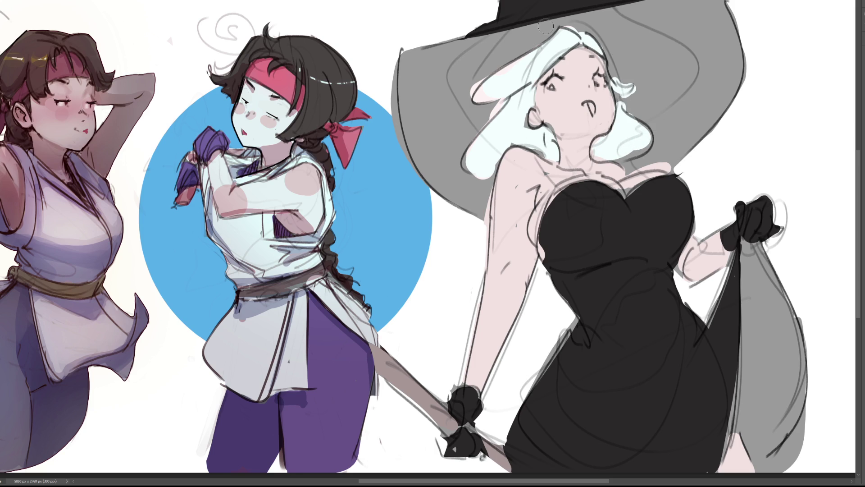
drag(504, 36, 417, 56)
drag(545, 25, 483, 56)
mouse_move(455, 81)
mouse_down()
mouse_move(482, 88)
mouse_move(449, 112)
mouse_move(446, 183)
mouse_move(482, 176)
mouse_up()
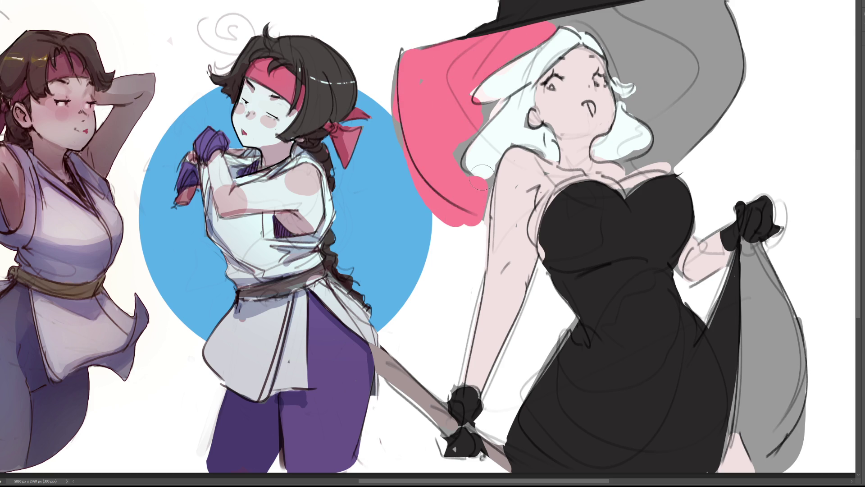
Step: Undo the last brim stroke, paint the whole hat brim pink, then recolour it bright yellow
key(ctrl+z)
key(ctrl+z)
key(ctrl+z)
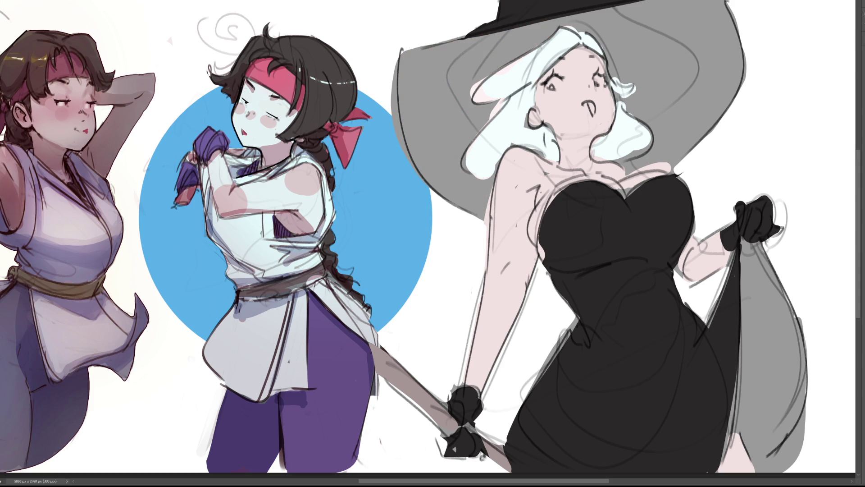
mouse_move(563, 28)
mouse_down()
mouse_move(391, 72)
mouse_move(403, 83)
mouse_up()
mouse_move(538, 36)
mouse_down()
mouse_move(416, 53)
mouse_move(434, 178)
mouse_move(469, 153)
mouse_move(437, 131)
mouse_up()
mouse_move(448, 198)
mouse_down()
mouse_move(473, 158)
mouse_move(487, 180)
mouse_move(504, 153)
mouse_up()
mouse_move(573, 20)
mouse_down()
mouse_move(624, 85)
mouse_move(638, 169)
mouse_move(664, 154)
mouse_up()
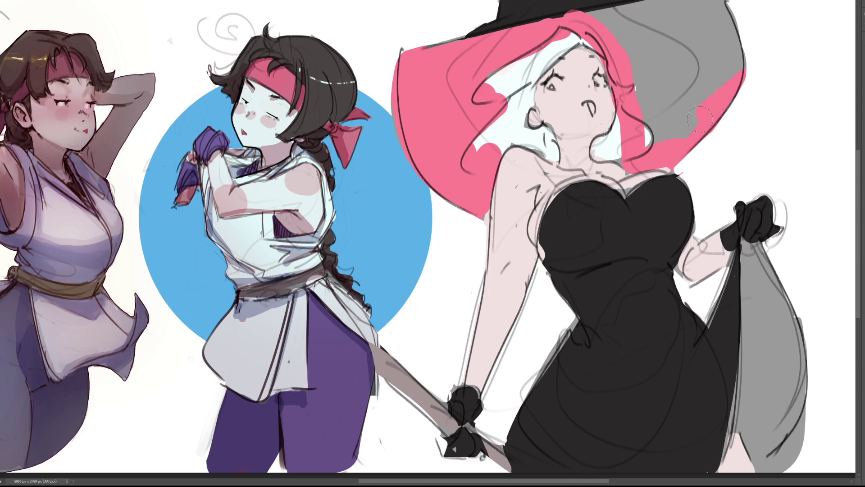
mouse_move(643, 64)
mouse_down()
mouse_move(673, 31)
mouse_move(727, 135)
mouse_up()
click(709, 80)
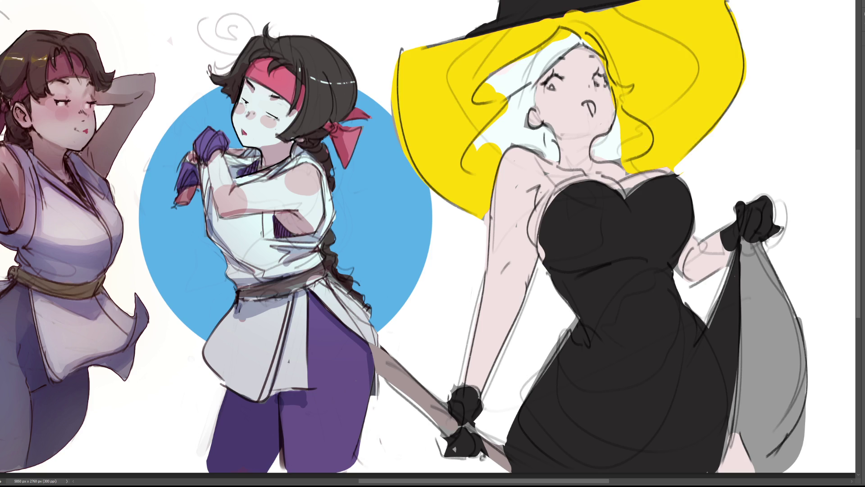
Step: Make the yellow brim paler, paint the held skirt lining yellow, and restore the hair colour beside the face
click(679, 81)
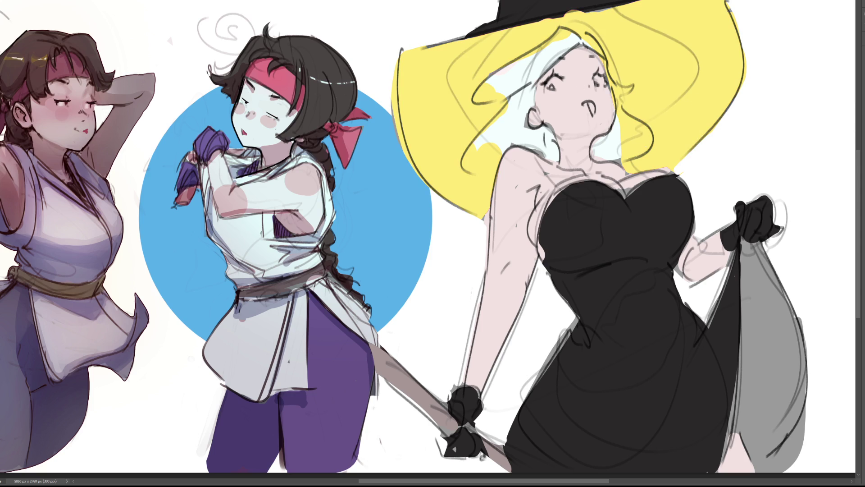
mouse_move(760, 257)
mouse_down()
mouse_move(748, 255)
mouse_move(749, 396)
mouse_move(764, 454)
mouse_move(780, 438)
mouse_move(798, 472)
mouse_up()
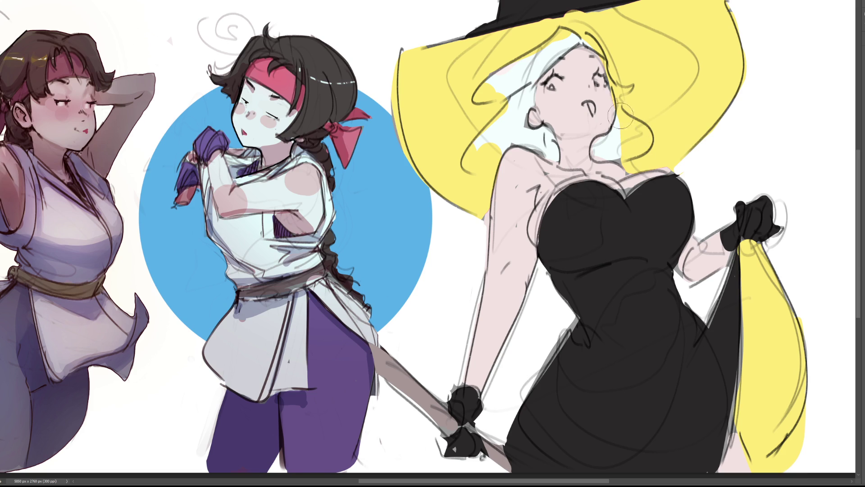
alt+click(518, 129)
mouse_move(520, 109)
mouse_down()
mouse_move(471, 165)
mouse_move(497, 136)
mouse_move(485, 158)
mouse_move(521, 80)
mouse_move(573, 29)
mouse_move(603, 52)
mouse_move(629, 131)
mouse_up()
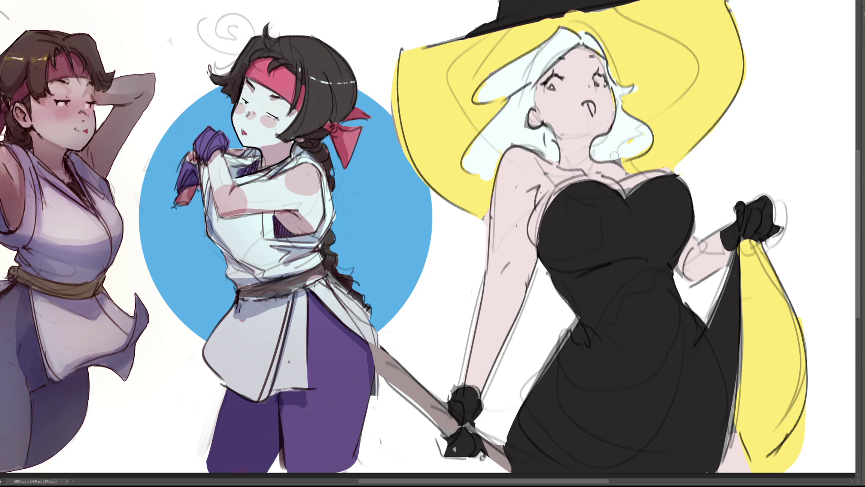
Step: Paint the open mouth with a soft pink tongue and yellow irises, and darken the brim and dress edges
drag(553, 82, 561, 83)
drag(588, 102, 595, 117)
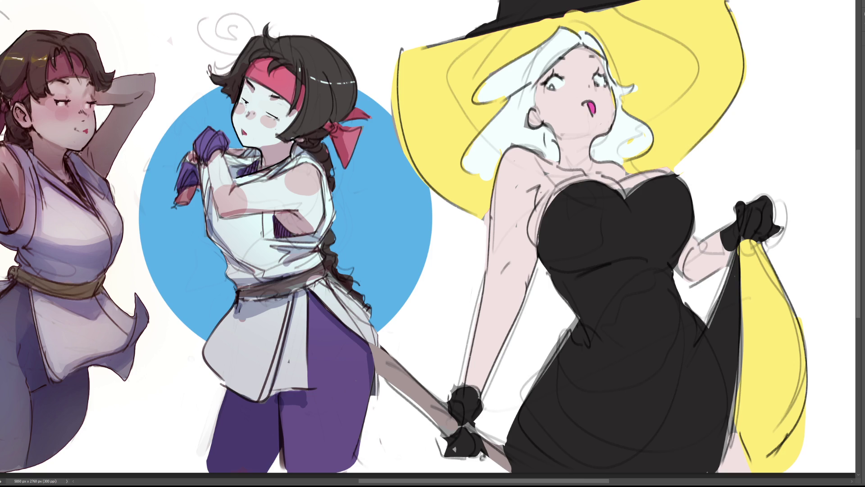
drag(589, 103, 594, 115)
click(552, 86)
drag(565, 13, 580, 10)
drag(727, 273, 717, 332)
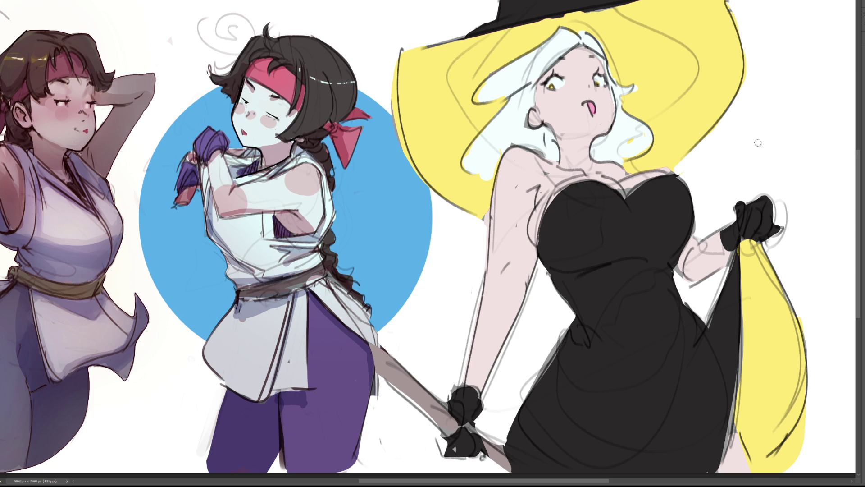
key(e)
Step: Paint dark shadows over the hat brim, hair, neck and upper arm, plus olive shading on the skirt lining
mouse_move(406, 74)
mouse_down()
mouse_move(603, 18)
mouse_move(432, 103)
mouse_move(631, 49)
mouse_move(541, 90)
mouse_move(455, 144)
mouse_move(428, 102)
mouse_move(473, 199)
mouse_move(509, 136)
mouse_move(554, 140)
mouse_move(570, 151)
mouse_up()
mouse_move(644, 54)
mouse_down()
mouse_move(626, 149)
mouse_move(658, 158)
mouse_move(693, 90)
mouse_move(644, 135)
mouse_move(676, 58)
mouse_up()
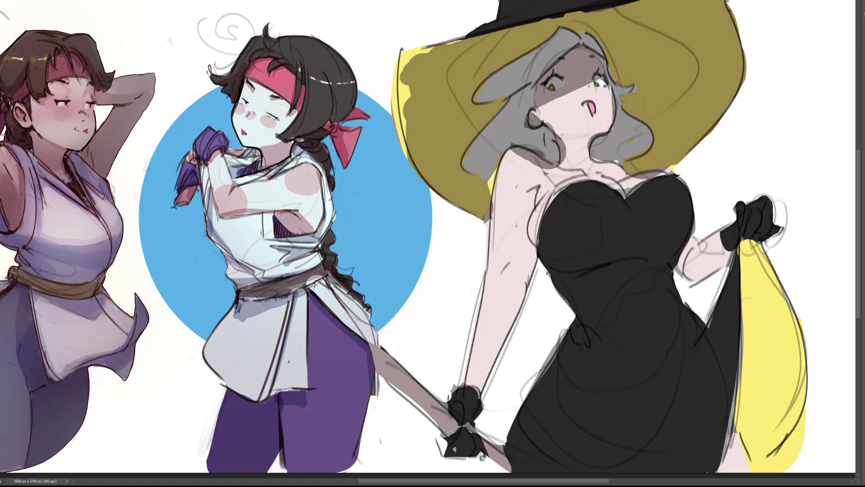
mouse_move(541, 115)
mouse_down()
mouse_move(591, 139)
mouse_move(559, 169)
mouse_move(599, 172)
mouse_move(595, 180)
mouse_move(581, 172)
mouse_move(600, 162)
mouse_move(601, 169)
mouse_up()
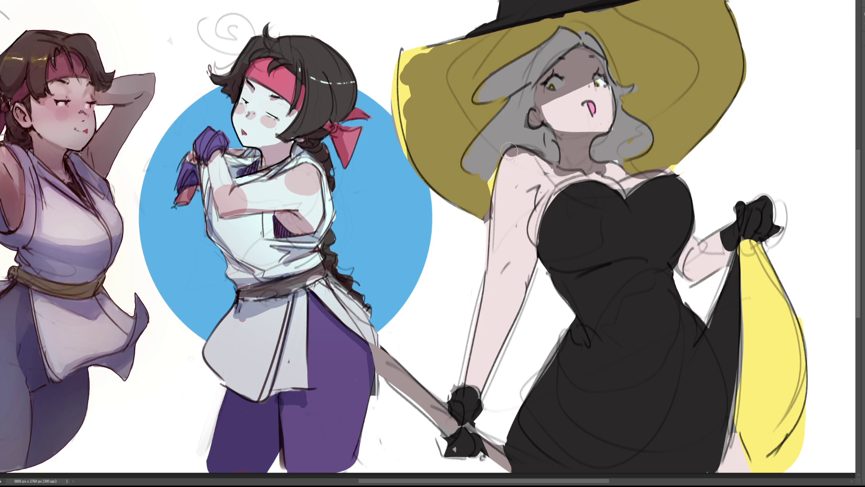
mouse_move(535, 186)
mouse_down()
mouse_move(518, 284)
mouse_move(501, 308)
mouse_move(509, 324)
mouse_move(491, 374)
mouse_move(464, 401)
mouse_move(522, 197)
mouse_move(518, 205)
mouse_move(540, 243)
mouse_move(600, 206)
mouse_move(616, 232)
mouse_move(670, 235)
mouse_move(604, 239)
mouse_move(661, 267)
mouse_move(606, 332)
mouse_move(559, 354)
mouse_move(581, 408)
mouse_move(719, 282)
mouse_move(662, 455)
mouse_move(749, 307)
mouse_up()
drag(760, 324, 777, 469)
Step: Continue olive shading on the skirt lining and shade the forearm, repainting it light skin pink
mouse_move(741, 379)
mouse_down()
mouse_move(728, 469)
mouse_move(739, 471)
mouse_up()
mouse_move(729, 280)
mouse_down()
mouse_move(722, 236)
mouse_move(732, 249)
mouse_move(777, 241)
mouse_up()
drag(452, 432, 376, 349)
drag(408, 392, 502, 464)
drag(459, 396, 478, 419)
mouse_move(494, 219)
mouse_down()
mouse_move(486, 356)
mouse_move(479, 339)
mouse_move(473, 376)
mouse_up()
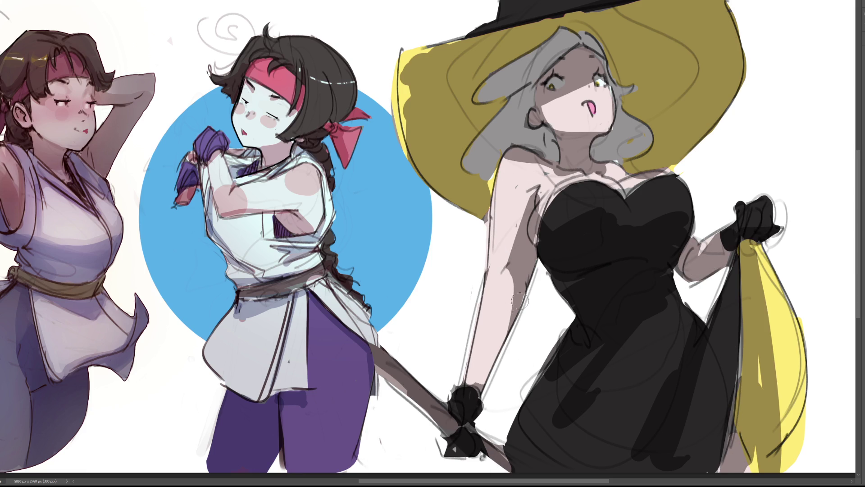
Step: Refine the chest, left shoulder, underarm and mouth, and paint olive over the brim's left edge
mouse_move(613, 173)
mouse_down()
mouse_move(603, 176)
mouse_move(624, 169)
mouse_up()
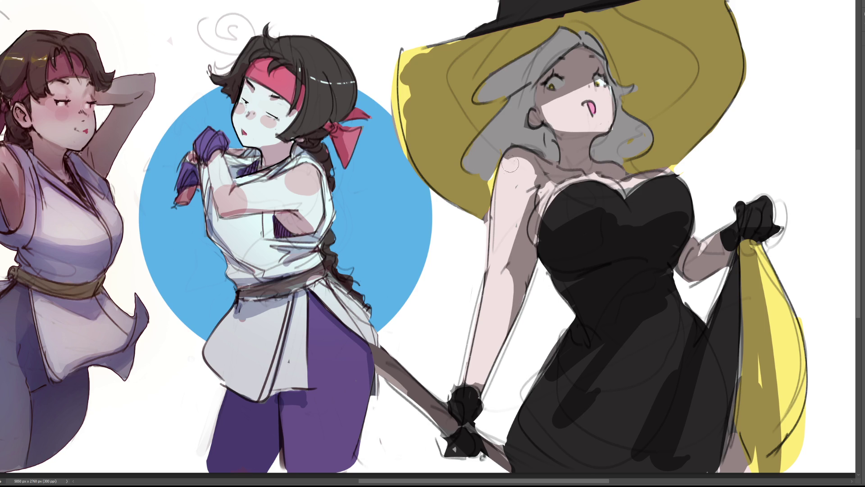
mouse_move(513, 158)
mouse_down()
mouse_move(496, 189)
mouse_move(503, 168)
mouse_move(535, 176)
mouse_up()
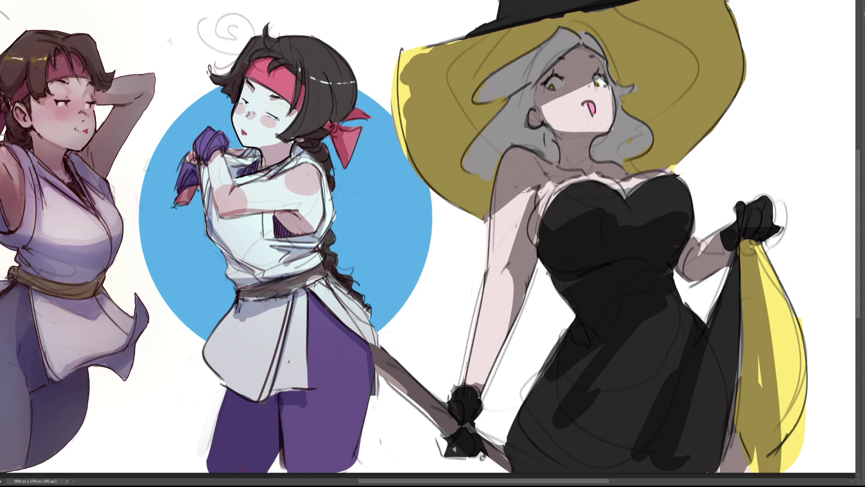
mouse_move(552, 207)
mouse_down()
mouse_move(542, 244)
mouse_move(545, 219)
mouse_up()
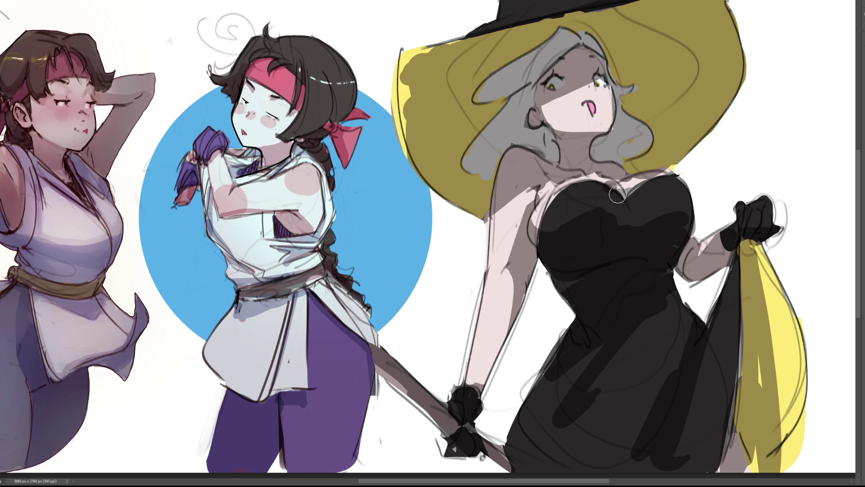
mouse_move(640, 198)
mouse_down()
mouse_move(663, 178)
mouse_move(636, 166)
mouse_move(676, 169)
mouse_up()
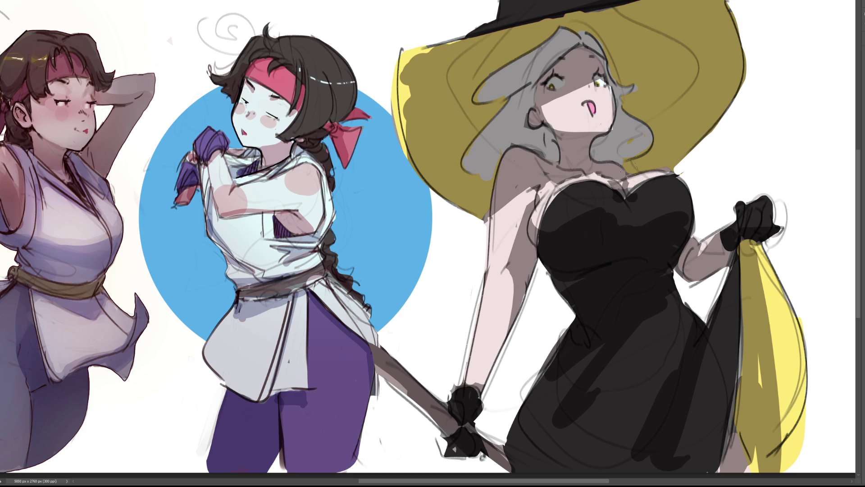
drag(586, 108, 590, 124)
mouse_move(464, 38)
mouse_down()
mouse_move(403, 130)
mouse_move(427, 166)
mouse_up()
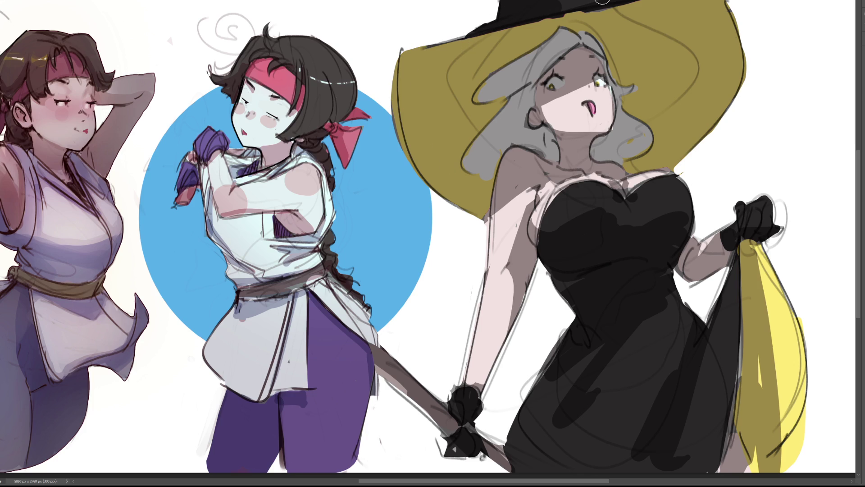
Step: Darken the dress folds and lower edge, undo a grey patch, then shade the wrist and cheek
mouse_move(732, 320)
mouse_down()
mouse_move(717, 284)
mouse_move(713, 336)
mouse_up()
mouse_move(704, 378)
mouse_down()
mouse_move(672, 448)
mouse_move(681, 465)
mouse_move(737, 458)
mouse_move(746, 469)
mouse_move(746, 451)
mouse_up()
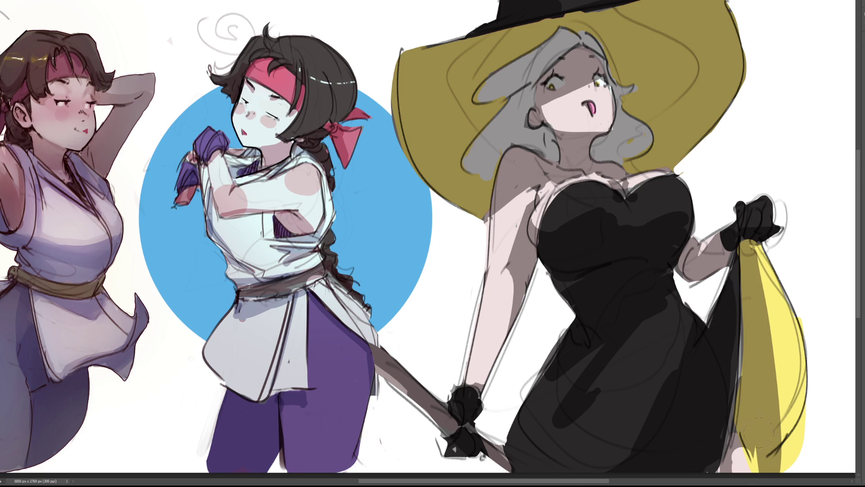
mouse_move(558, 347)
mouse_down()
mouse_move(519, 434)
mouse_move(572, 350)
mouse_move(545, 417)
mouse_move(600, 419)
mouse_move(531, 423)
mouse_up()
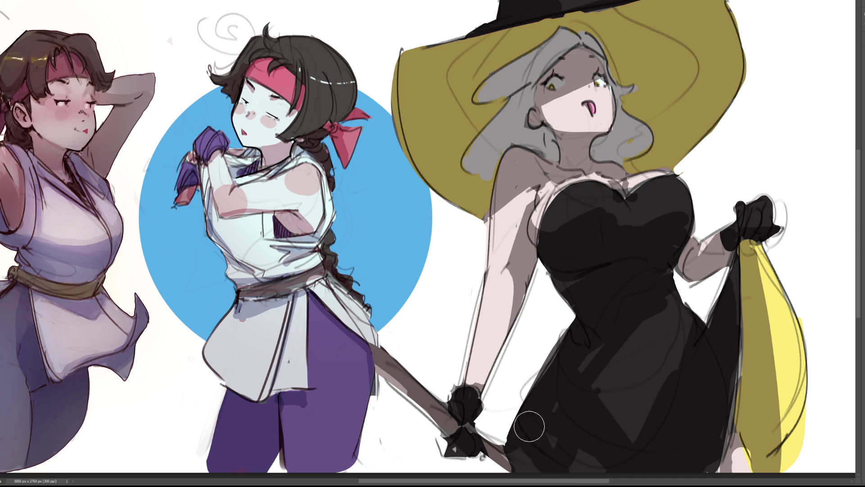
drag(583, 428, 647, 455)
key(ctrl+z)
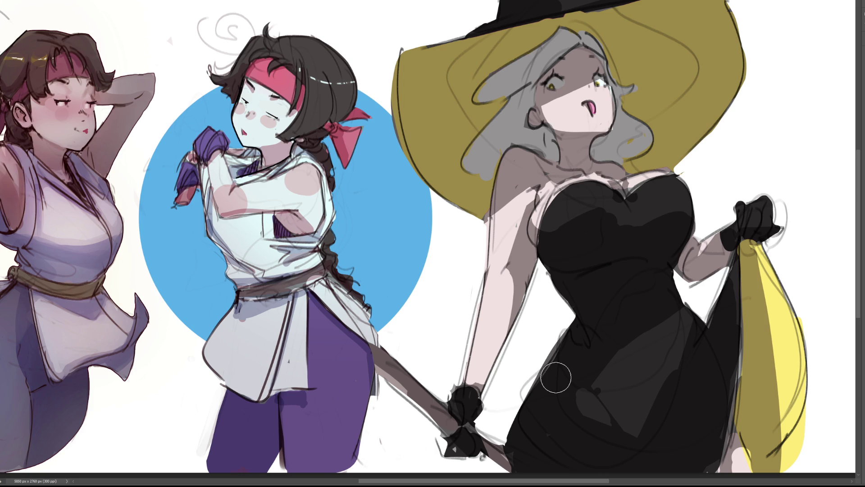
drag(468, 367, 479, 382)
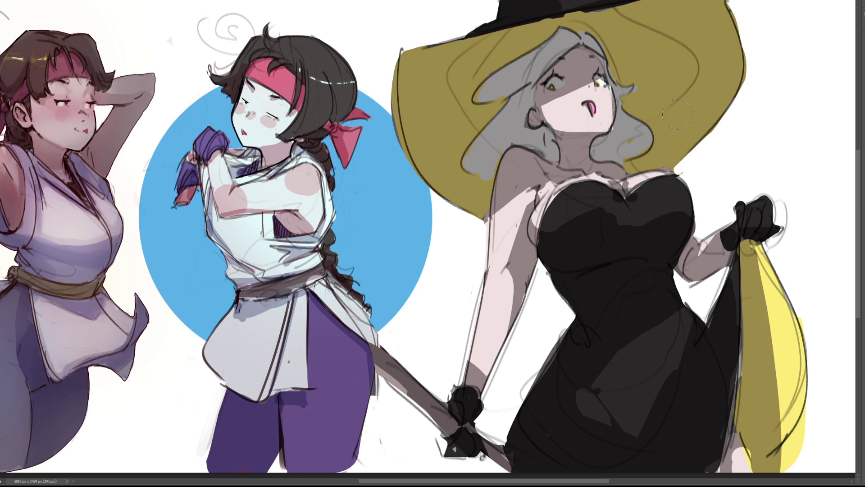
mouse_move(555, 101)
mouse_down()
mouse_move(568, 122)
mouse_move(549, 108)
mouse_move(563, 131)
mouse_move(585, 122)
mouse_move(563, 108)
mouse_move(594, 130)
mouse_up()
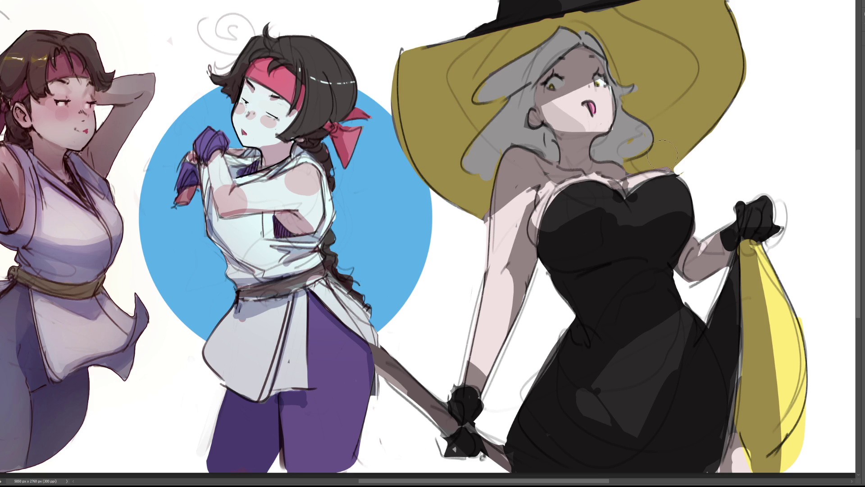
Step: Undo the face stroke and airbrush a soft yellow glow over the hat, hair, skirt lining and neck
key(ctrl+z)
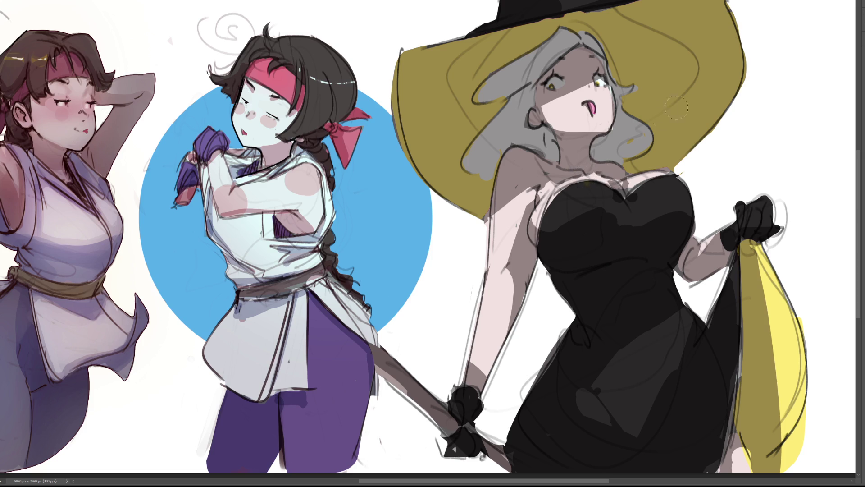
key(bracketright)
key(bracketright)
key(bracketright)
mouse_move(466, 95)
mouse_down()
mouse_move(473, 86)
mouse_move(640, 72)
mouse_move(458, 135)
mouse_move(642, 72)
mouse_move(559, 85)
mouse_move(496, 135)
mouse_up()
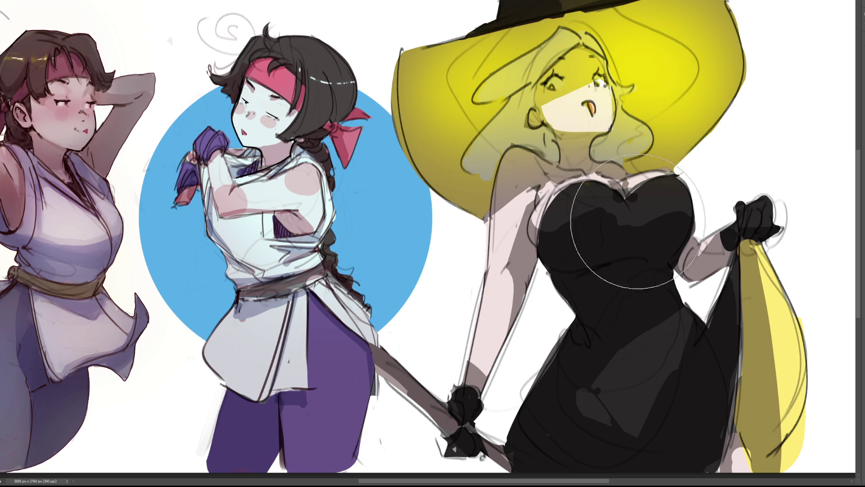
key(bracketleft)
key(bracketleft)
key(bracketleft)
mouse_move(762, 252)
mouse_down()
mouse_move(761, 333)
mouse_move(771, 282)
mouse_move(748, 450)
mouse_up()
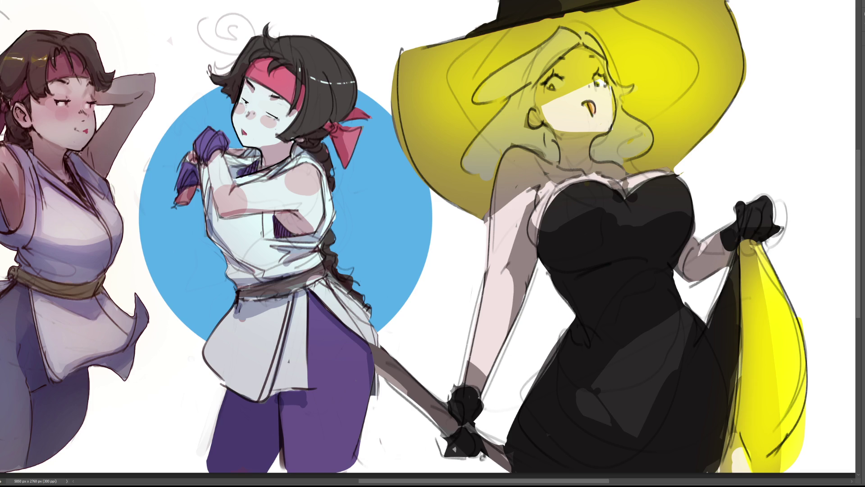
mouse_move(532, 149)
mouse_down()
mouse_move(653, 149)
mouse_move(603, 159)
mouse_move(540, 153)
mouse_up()
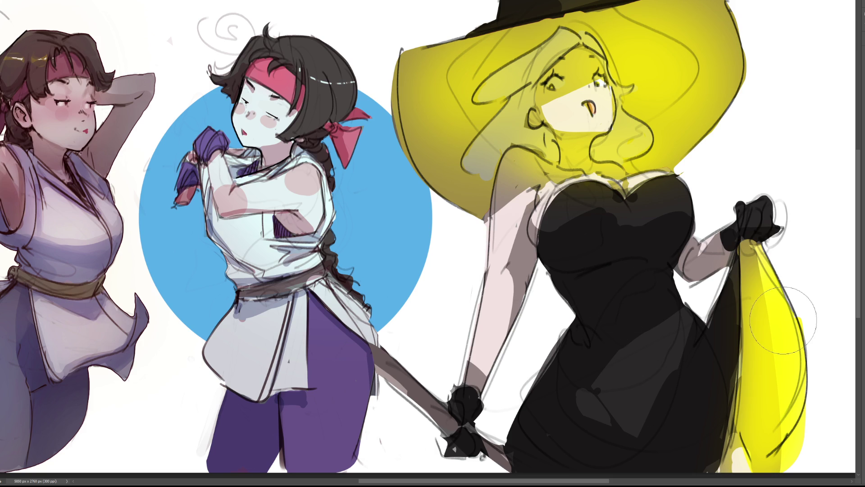
key(ctrl+z)
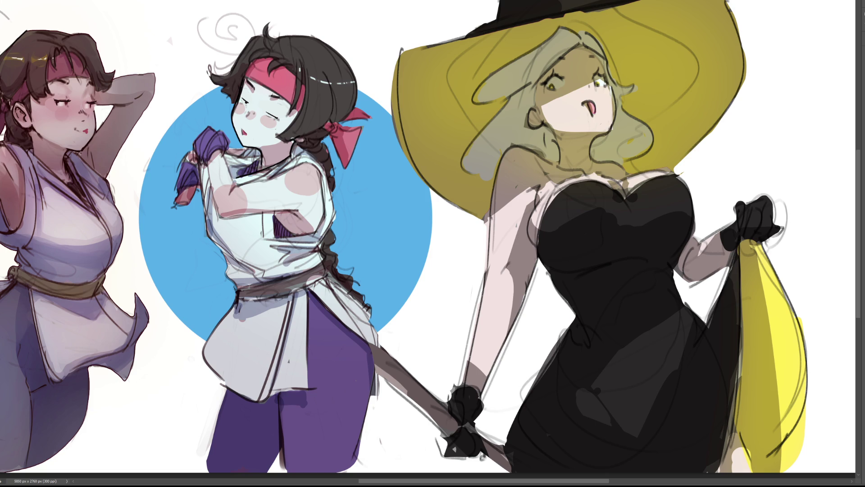
Step: With a slightly larger brush, paint a brown stroke down the dress fold, undoing the one on the yellow cloth
scroll(428, 237, right, 5)
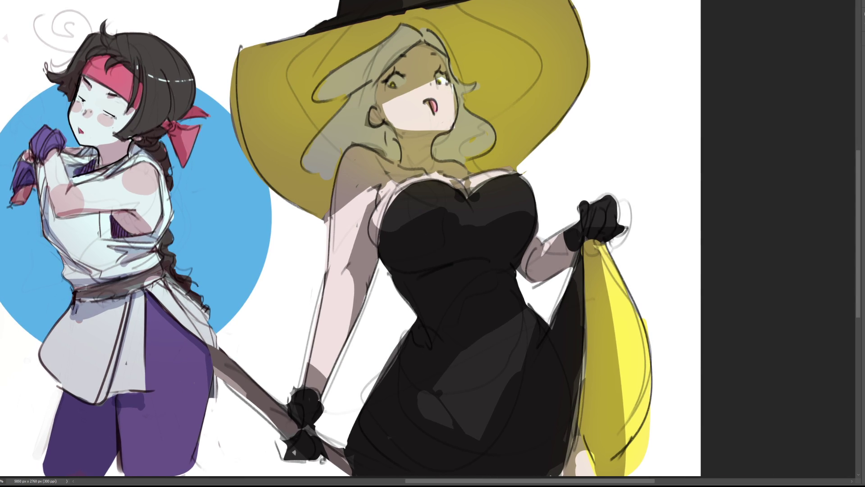
key(bracketright)
key(bracketright)
drag(521, 307, 430, 388)
drag(608, 290, 624, 444)
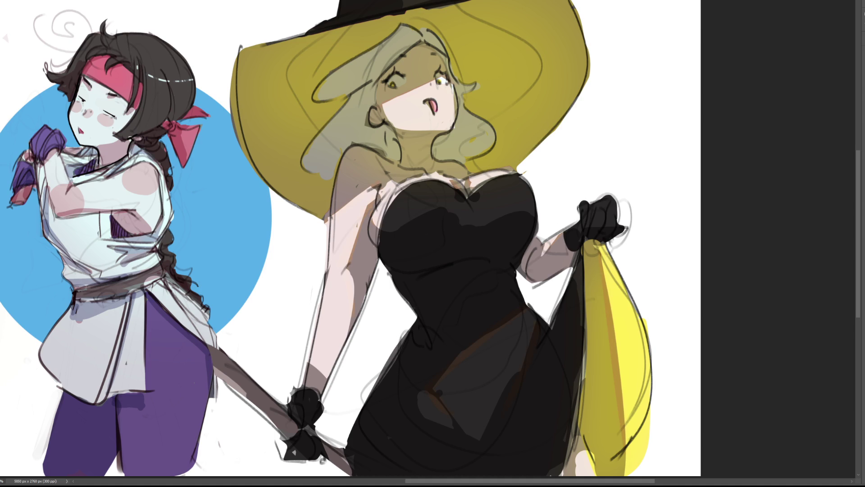
key(ctrl+z)
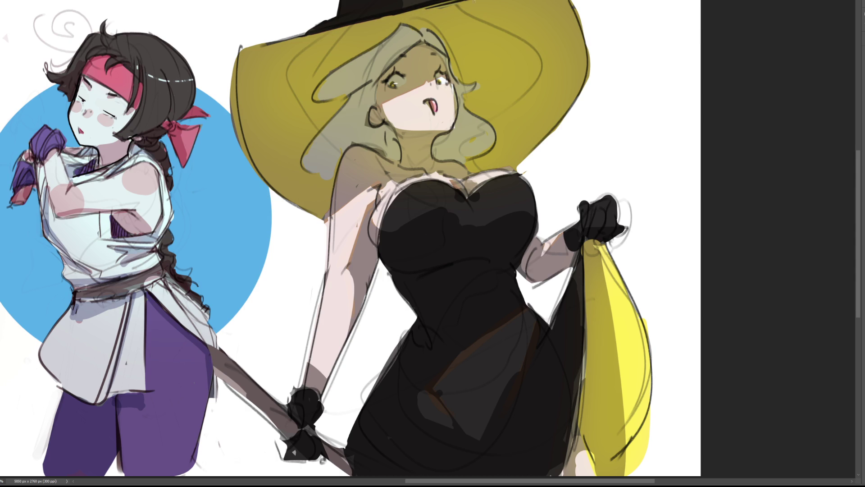
Step: Outline the hat's crown and left and right brim edges in thick black, then thin the outlines
mouse_move(315, 25)
mouse_down()
mouse_move(298, 36)
mouse_move(308, 30)
mouse_up()
drag(572, 1, 587, 44)
mouse_move(569, 1)
mouse_down()
mouse_move(591, 63)
mouse_move(574, 112)
mouse_move(517, 172)
mouse_up()
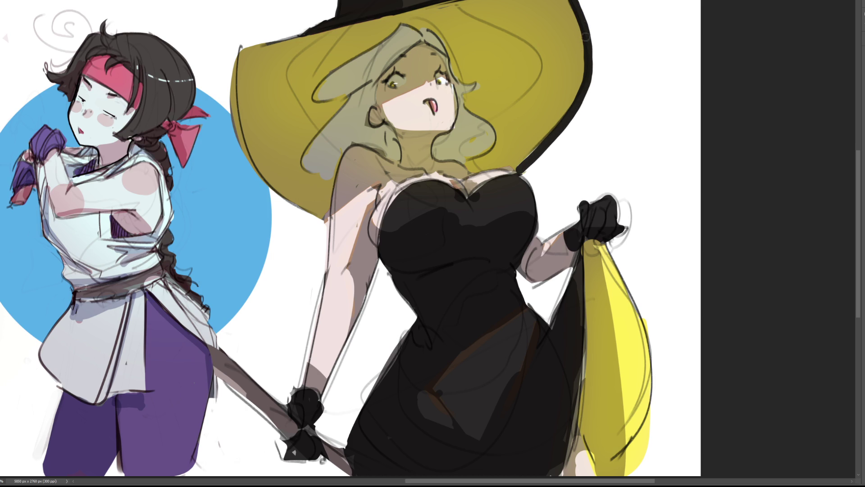
mouse_move(572, 1)
mouse_down()
mouse_move(588, 36)
mouse_move(590, 81)
mouse_move(560, 133)
mouse_move(521, 172)
mouse_up()
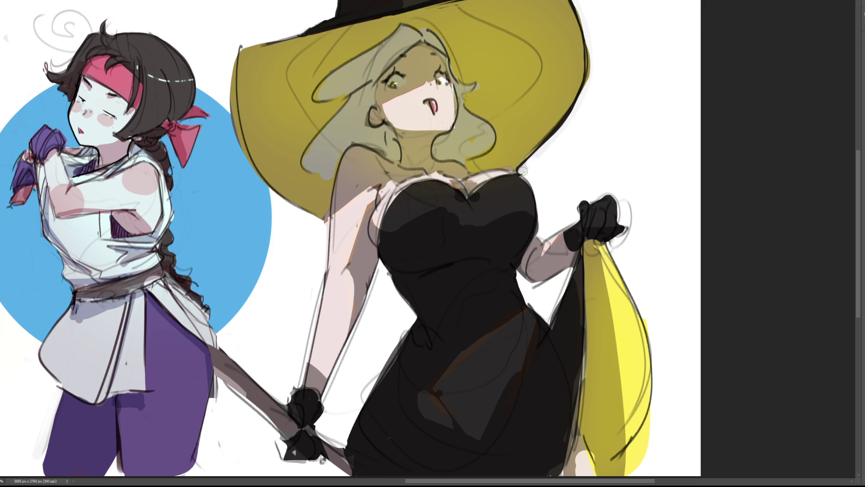
mouse_move(241, 42)
mouse_down()
mouse_move(224, 114)
mouse_move(265, 181)
mouse_move(311, 216)
mouse_up()
mouse_move(253, 38)
mouse_down()
mouse_move(229, 53)
mouse_move(230, 140)
mouse_move(265, 187)
mouse_move(323, 224)
mouse_up()
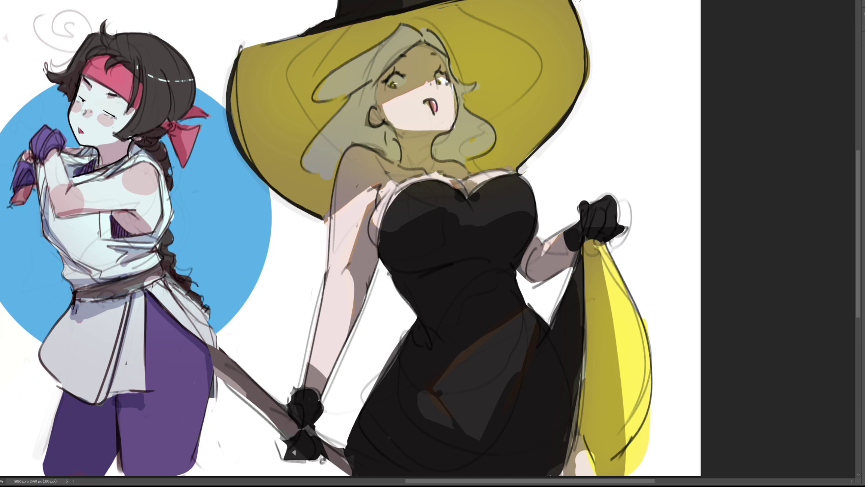
Step: Redraw the right brim outline, erase stray sketch lines around the glove, and undo brownish shading on the yellow cloth
drag(586, 36, 592, 75)
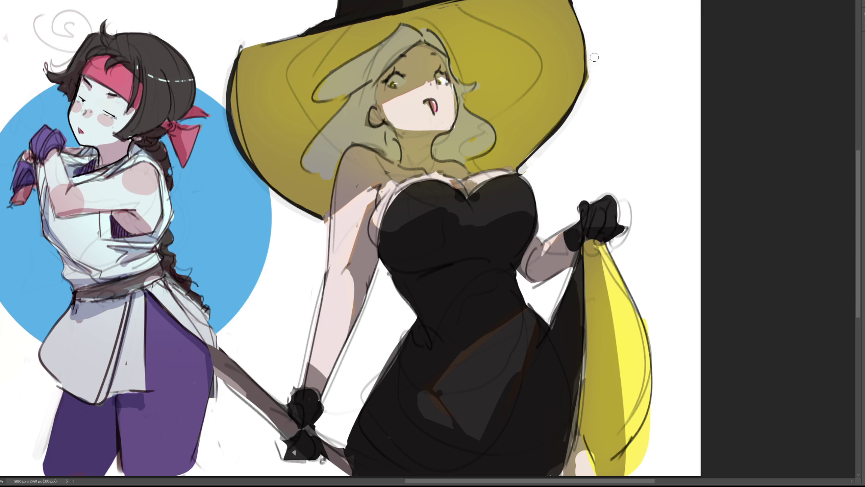
drag(585, 32, 584, 97)
drag(625, 194, 634, 229)
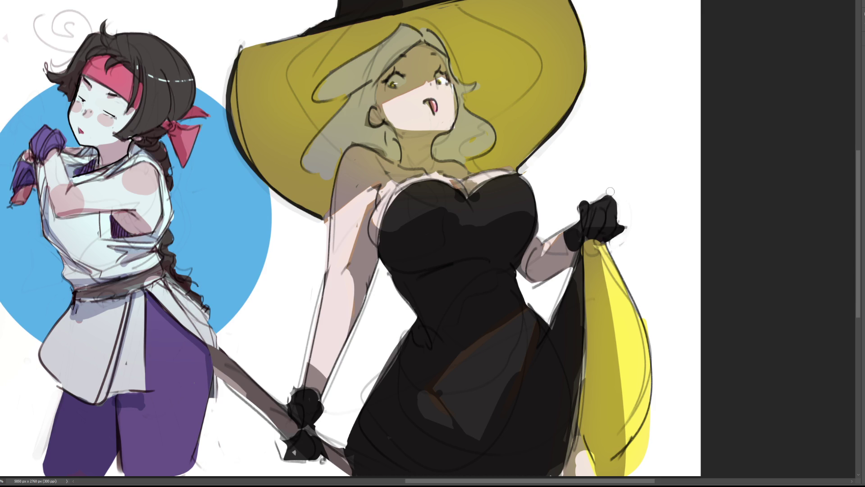
mouse_move(597, 194)
mouse_down()
mouse_move(576, 199)
mouse_move(566, 224)
mouse_move(546, 237)
mouse_up()
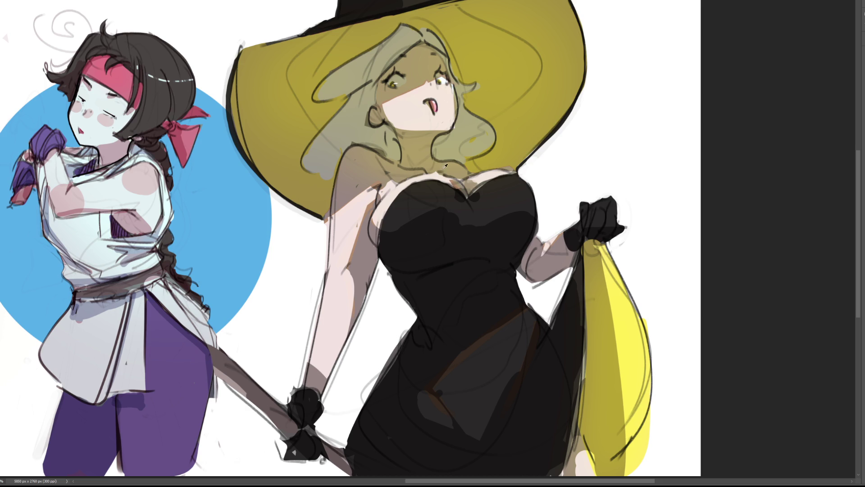
key(ctrl+z)
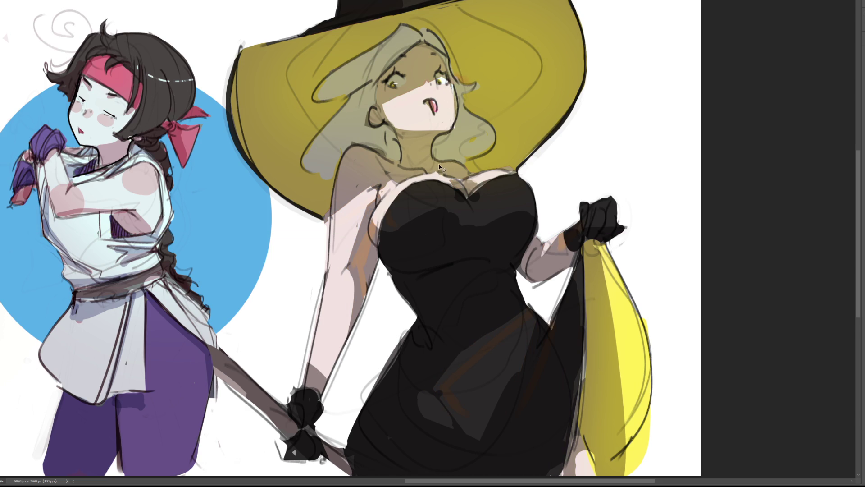
key(ctrl+z)
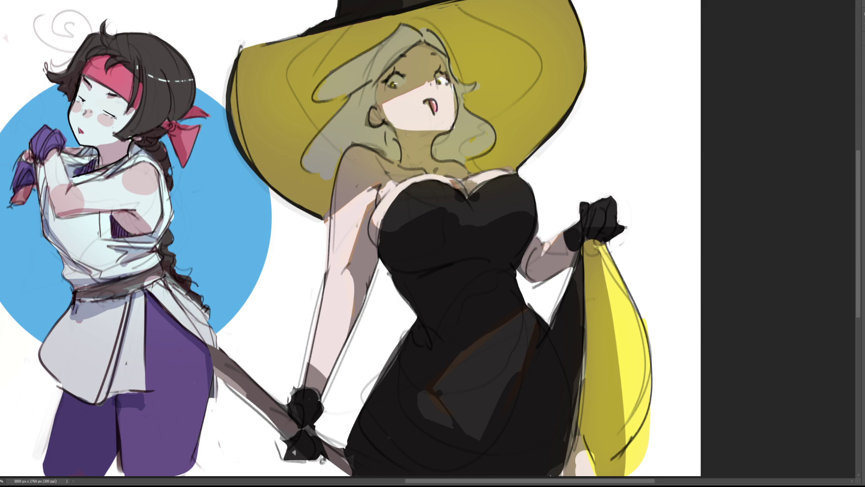
Step: Paint a thin black choker across the witch's neck and lighten the hair just above it
drag(403, 156, 431, 155)
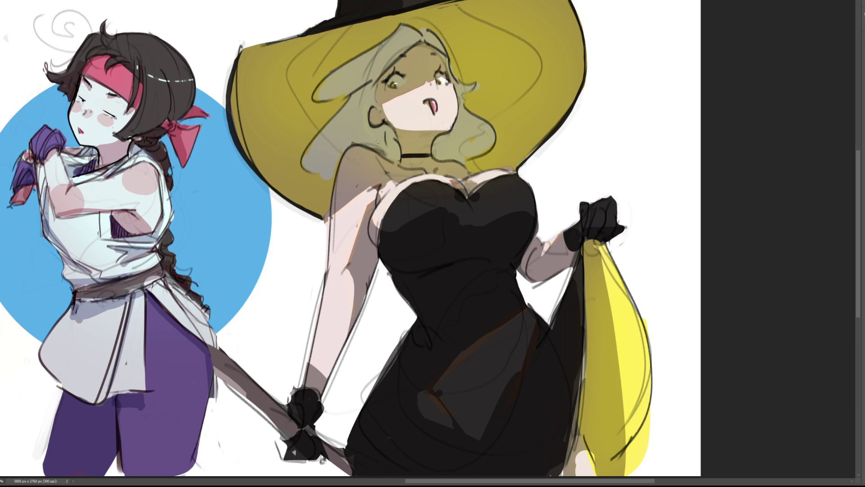
mouse_move(338, 156)
mouse_down()
mouse_move(322, 163)
mouse_move(311, 156)
mouse_up()
drag(363, 74, 375, 59)
key(bracketright)
key(bracketright)
key(bracketright)
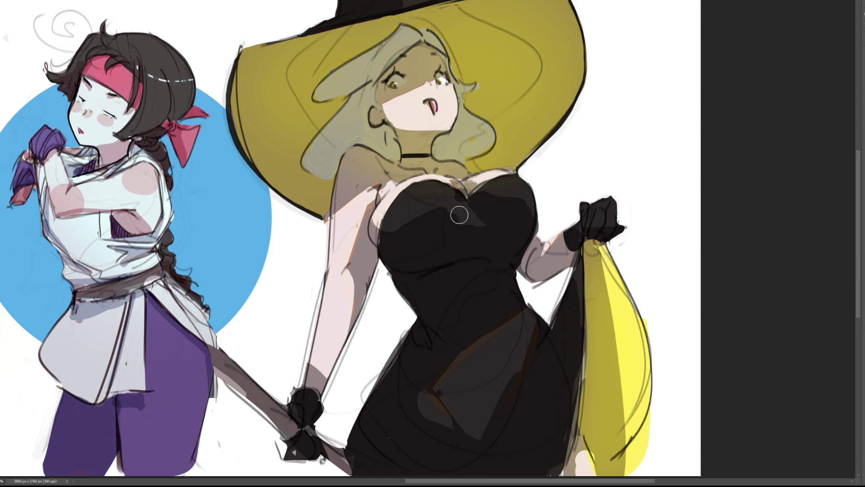
key(bracketright)
key(bracketright)
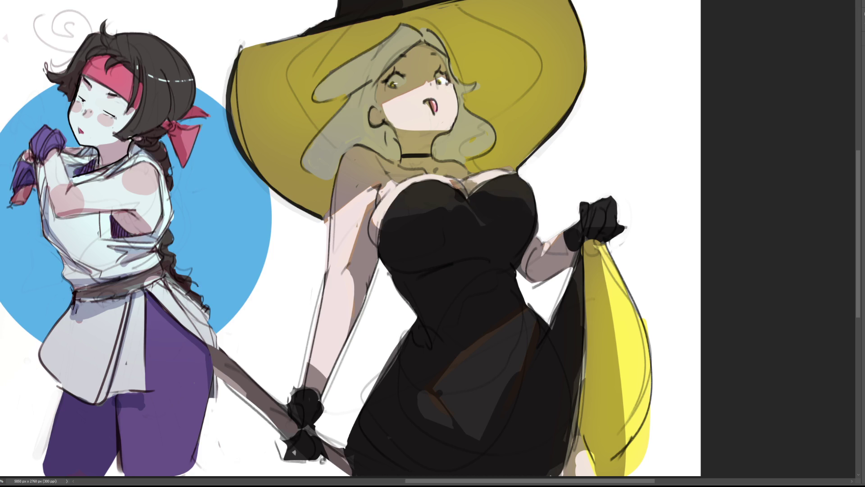
Step: Lay solid black over the dress chest, bust, waist and lower right, varying brush size
key(bracketright)
key(bracketright)
key(bracketright)
mouse_move(400, 242)
mouse_down()
mouse_move(442, 221)
mouse_move(426, 257)
mouse_up()
key(bracketleft)
mouse_move(482, 198)
mouse_down()
mouse_move(491, 216)
mouse_move(452, 242)
mouse_move(467, 228)
mouse_move(457, 215)
mouse_move(518, 235)
mouse_up()
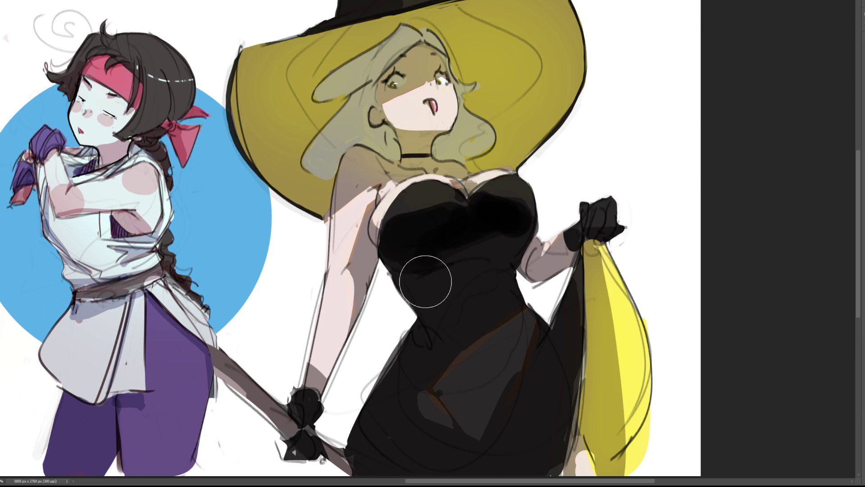
key(bracketright)
drag(428, 289, 474, 289)
mouse_move(459, 324)
mouse_down()
mouse_move(458, 309)
mouse_move(390, 401)
mouse_move(413, 366)
mouse_move(419, 383)
mouse_up()
key(bracketleft)
mouse_move(568, 301)
mouse_down()
mouse_move(533, 400)
mouse_move(488, 447)
mouse_move(492, 436)
mouse_move(403, 407)
mouse_move(442, 456)
mouse_move(460, 394)
mouse_up()
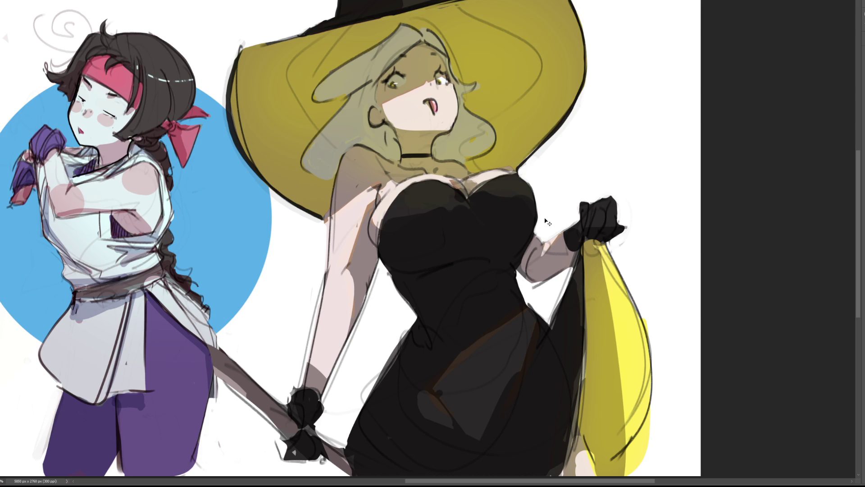
Step: Add a light edge and a small dark stroke on the dress near the forearm, then sample the dress black
drag(518, 271, 535, 291)
drag(498, 258, 507, 259)
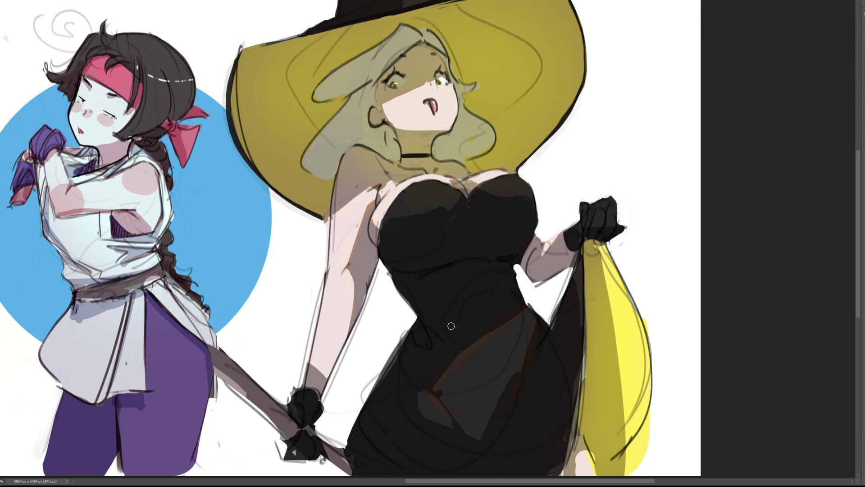
alt+click(405, 395)
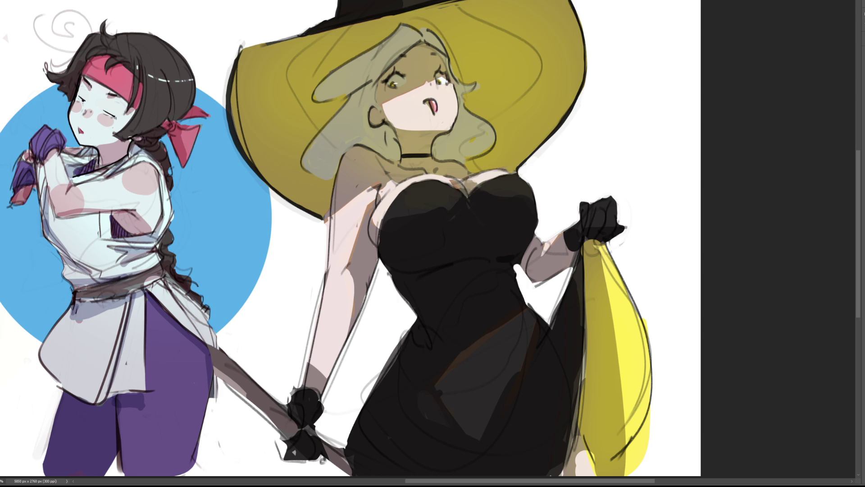
key(ctrl+0)
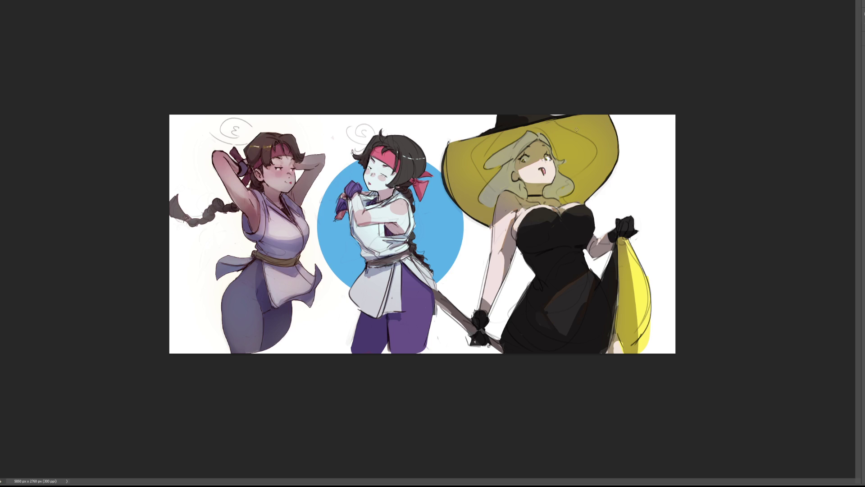
drag(523, 160, 487, 129)
drag(545, 158, 550, 82)
key(ctrl+z)
key(ctrl+z)
mouse_move(631, 340)
mouse_down()
mouse_move(611, 350)
mouse_move(629, 348)
mouse_up()
key(ctrl+z)
key(ctrl+plus)
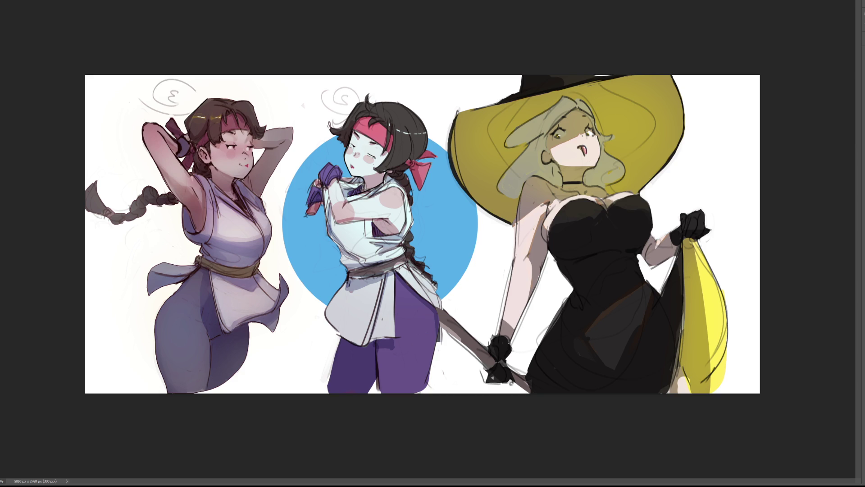
mouse_move(541, 203)
mouse_down()
mouse_move(585, 205)
mouse_move(572, 198)
mouse_move(574, 163)
mouse_move(595, 184)
mouse_move(577, 178)
mouse_move(620, 192)
mouse_move(557, 189)
mouse_move(613, 207)
mouse_up()
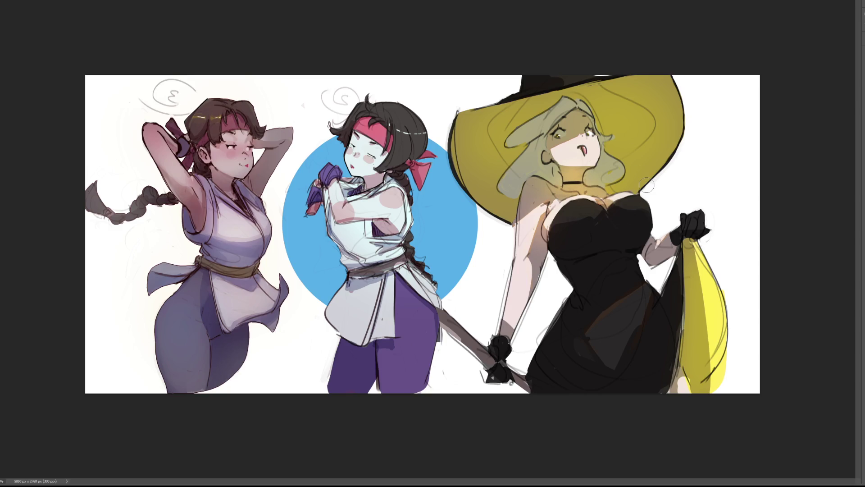
Step: Try red and pink glows on the chest and forearm, undo them, and add faint reddish chest strokes
drag(609, 203, 606, 208)
key(ctrl+z)
drag(652, 243, 658, 237)
key(ctrl+z)
mouse_move(534, 201)
mouse_down()
mouse_move(539, 212)
mouse_move(545, 206)
mouse_move(546, 227)
mouse_up()
Step: Try a vivid yellow hat, revert it to dull olive, and save the document
mouse_move(636, 123)
mouse_down()
mouse_move(667, 112)
mouse_move(648, 131)
mouse_move(482, 122)
mouse_move(464, 167)
mouse_up()
key(ctrl+z)
key(ctrl+s)
key(ctrl+minus)
key(ctrl+minus)
mouse_move(553, 142)
mouse_down()
mouse_move(568, 85)
mouse_move(566, 153)
mouse_move(574, 158)
mouse_move(568, 145)
mouse_move(563, 151)
mouse_up()
key(bracketleft)
key(bracketleft)
key(bracketleft)
drag(578, 162, 555, 149)
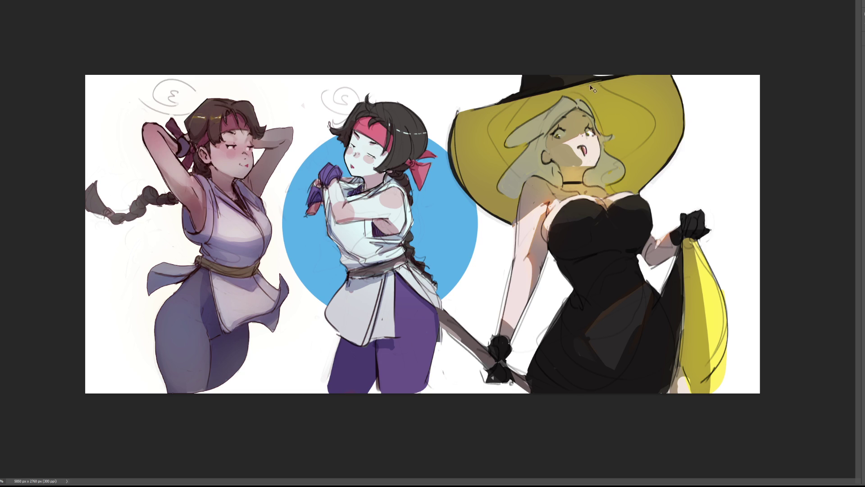
key(ctrl+z)
mouse_move(560, 160)
mouse_down()
mouse_move(554, 148)
mouse_move(574, 149)
mouse_move(566, 145)
mouse_up()
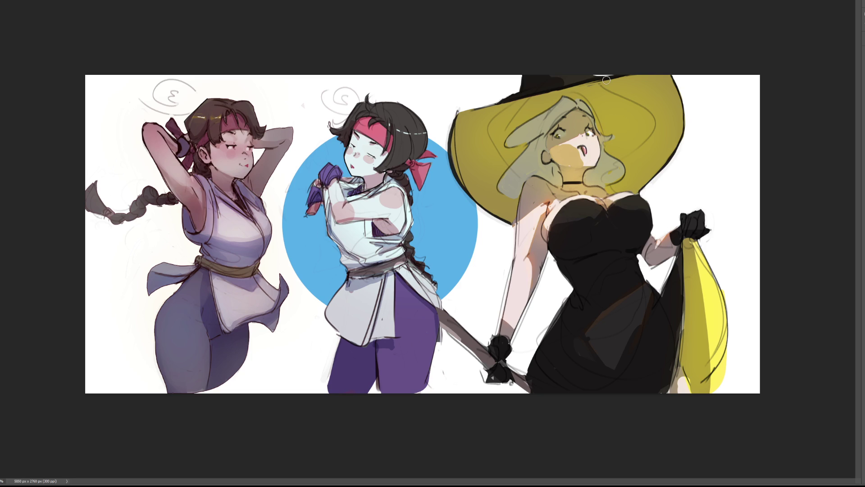
key(ctrl+z)
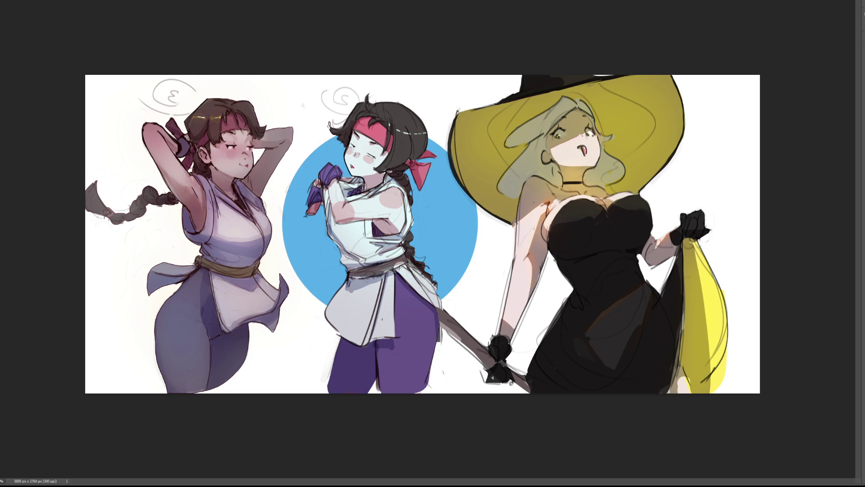
drag(554, 145, 569, 161)
key(ctrl+z)
drag(563, 147, 573, 163)
mouse_move(556, 153)
mouse_down()
mouse_move(572, 153)
mouse_move(564, 153)
mouse_up()
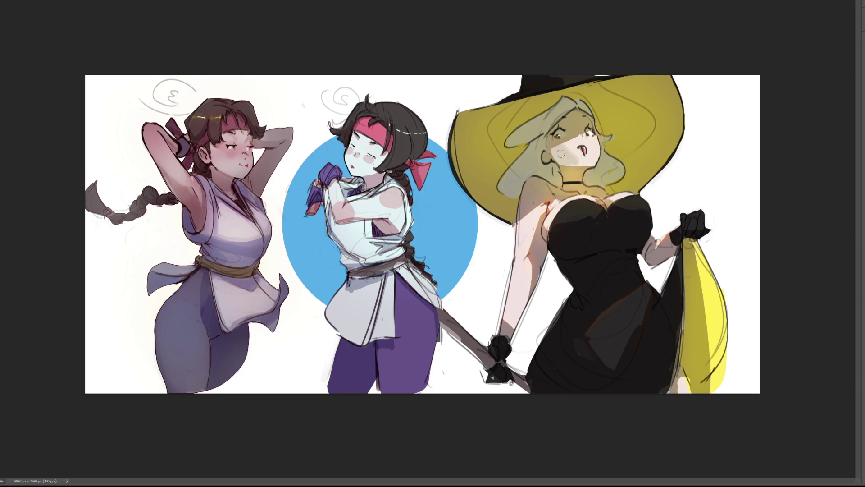
key(ctrl+z)
key(ctrl+z)
key(ctrl+z)
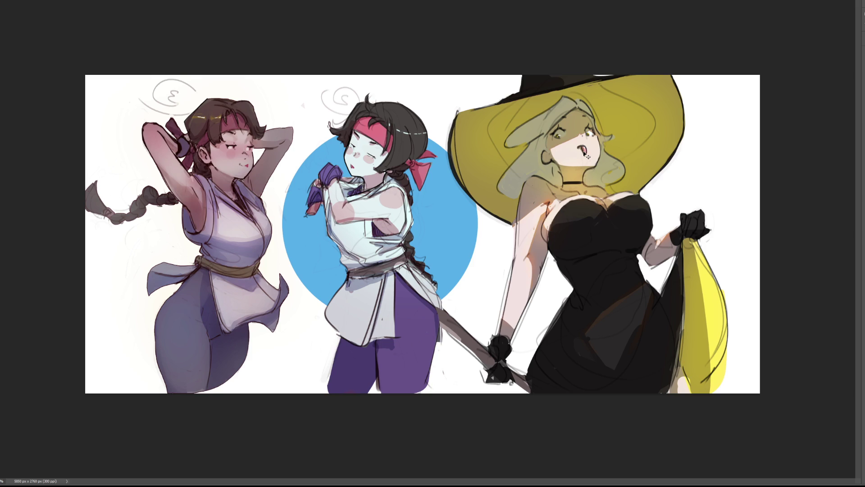
key(ctrl+shift+z)
key(c)
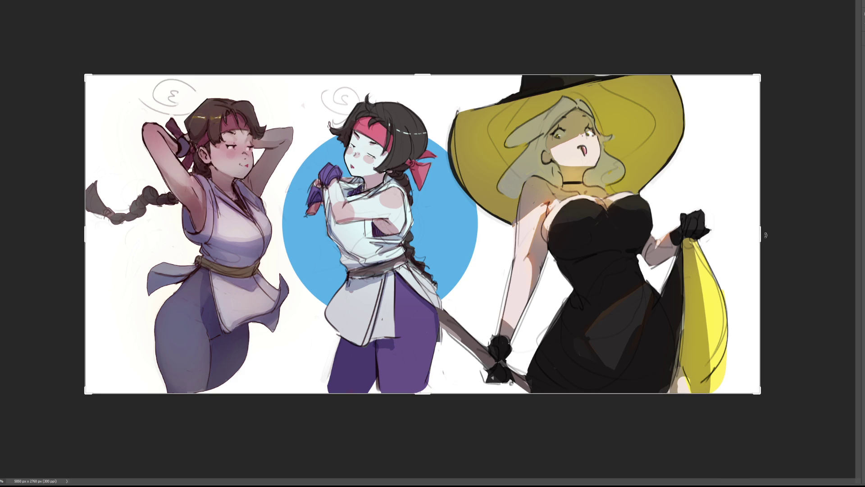
Step: Widen the canvas with white space on the right and move the witch further right
drag(764, 235, 819, 233)
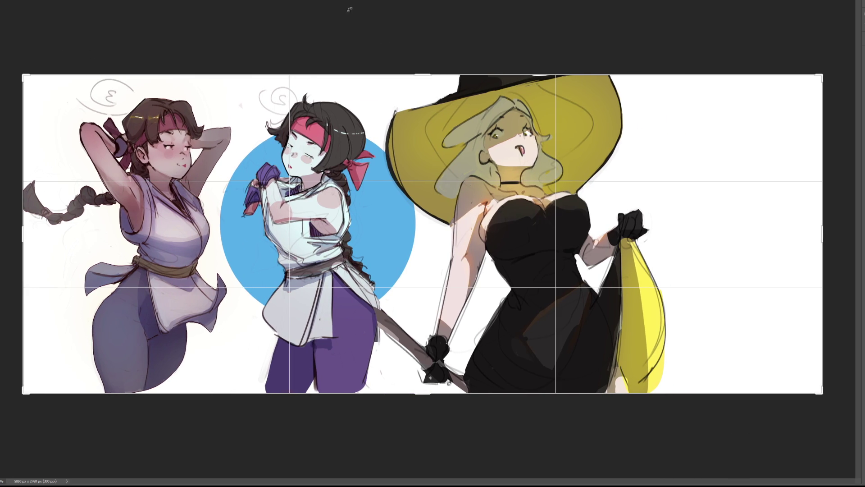
key(Return)
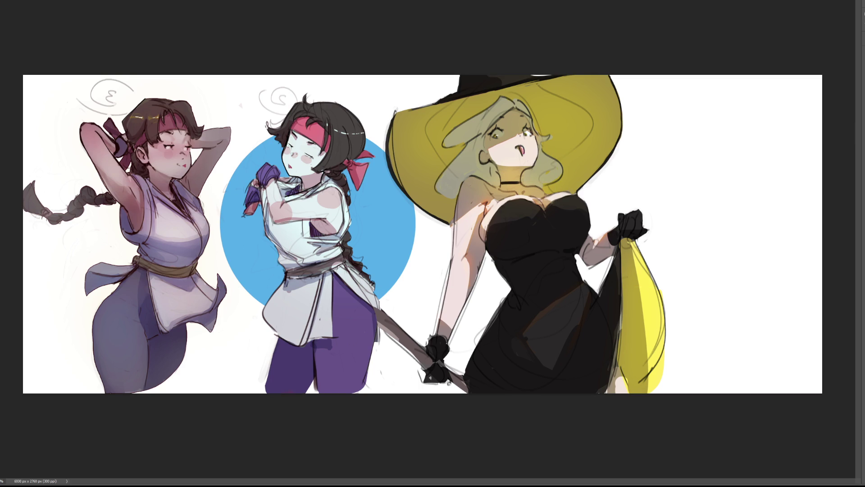
drag(566, 256, 715, 250)
key(c)
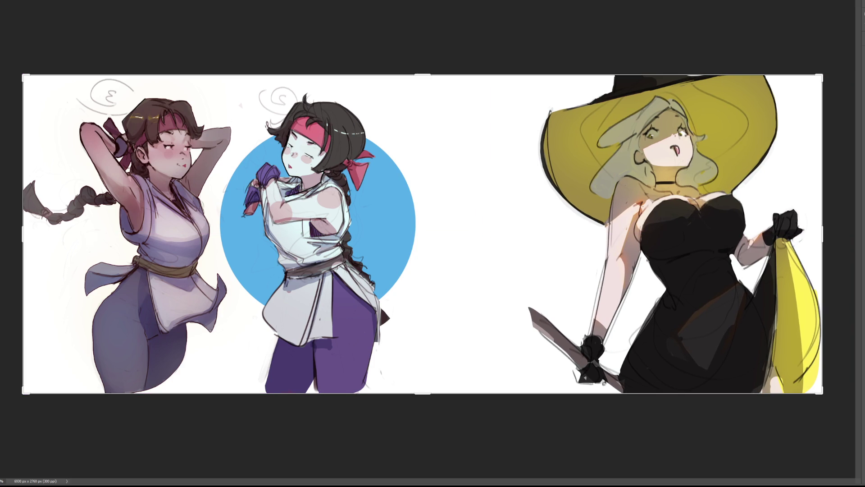
key(b)
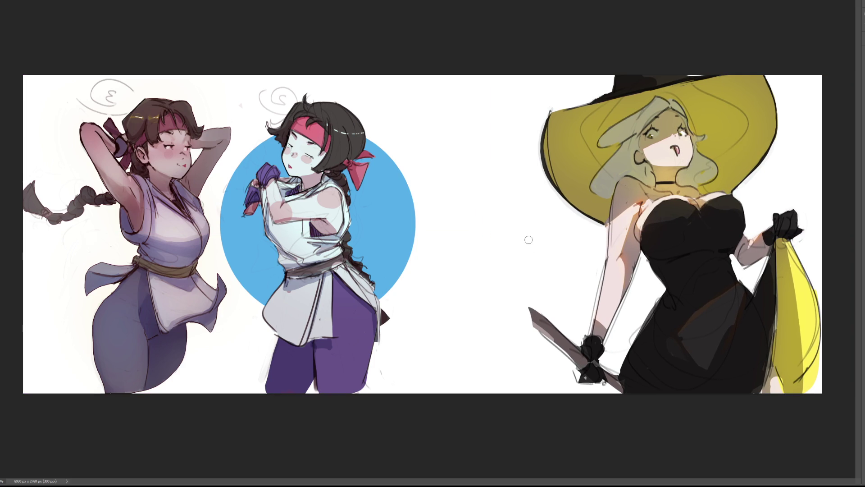
Step: Paint a dark staff near the witch's hand with outlined ends and a wavy inner line
drag(503, 281, 529, 314)
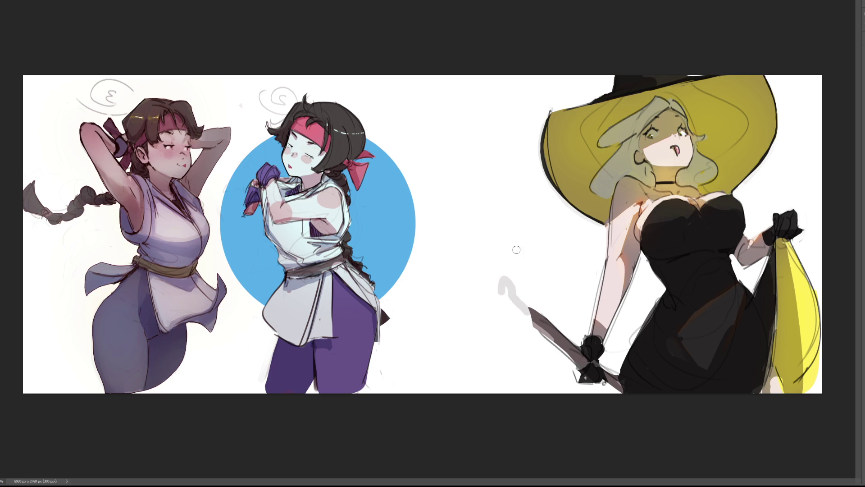
mouse_move(507, 282)
mouse_down()
mouse_move(532, 319)
mouse_move(507, 283)
mouse_up()
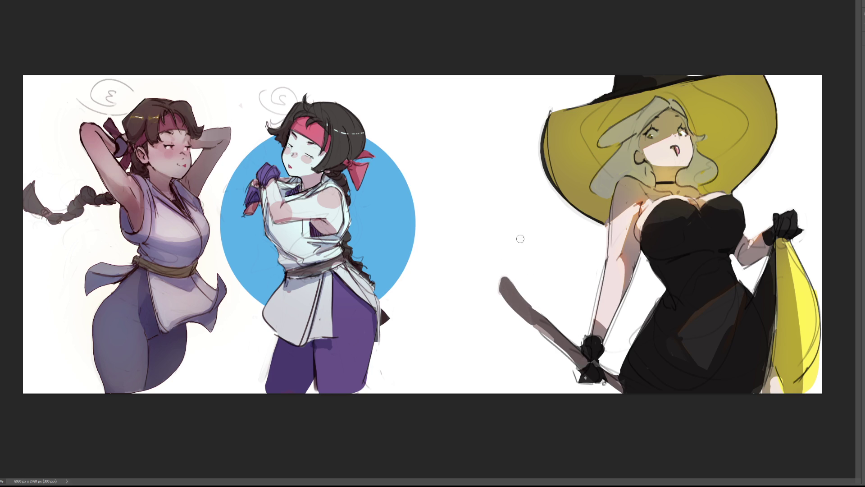
mouse_move(499, 293)
mouse_down()
mouse_move(502, 275)
mouse_move(542, 316)
mouse_up()
drag(498, 292, 542, 330)
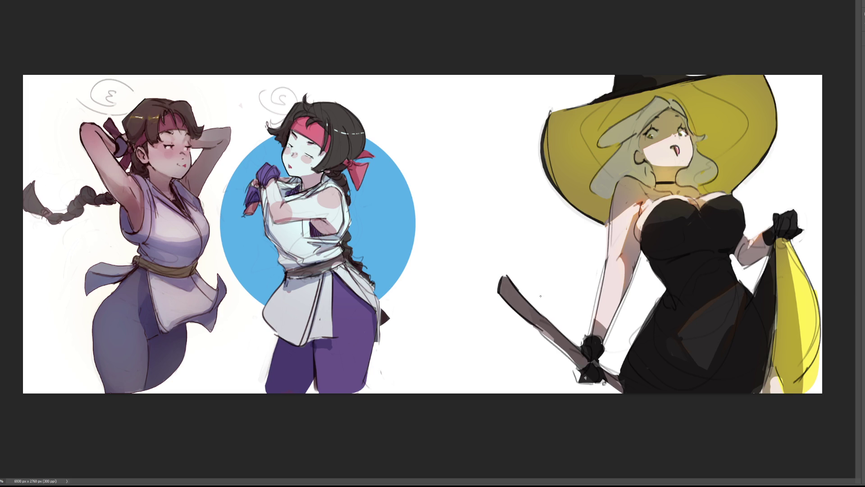
drag(504, 281, 538, 316)
Step: Check the staff up close, fit the sheet in view, and shift the layer's artwork slightly right
key(ctrl+plus)
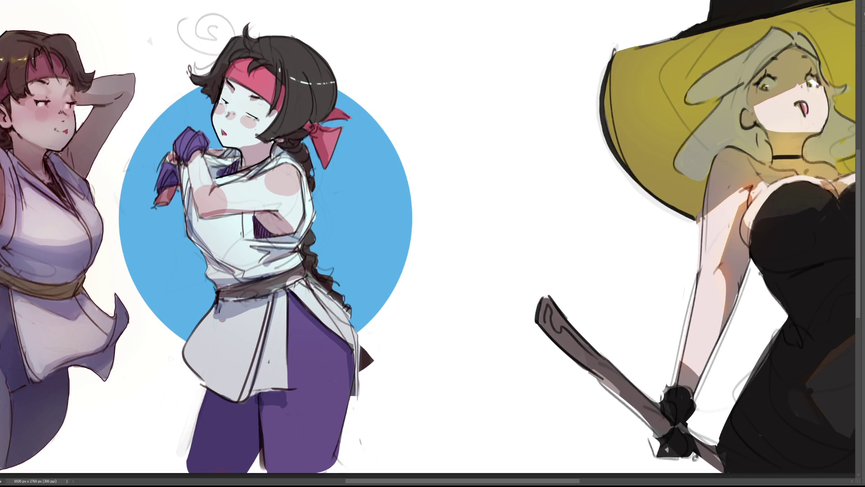
key(ctrl+0)
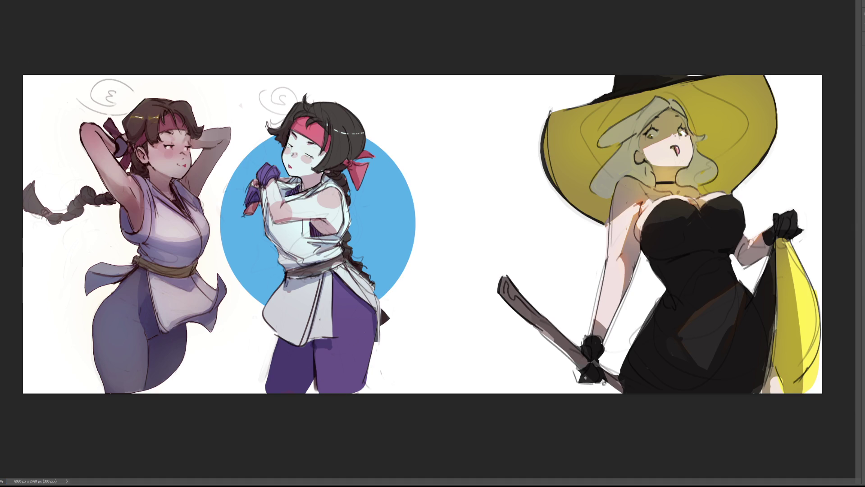
key(ctrl+t)
drag(422, 234, 449, 234)
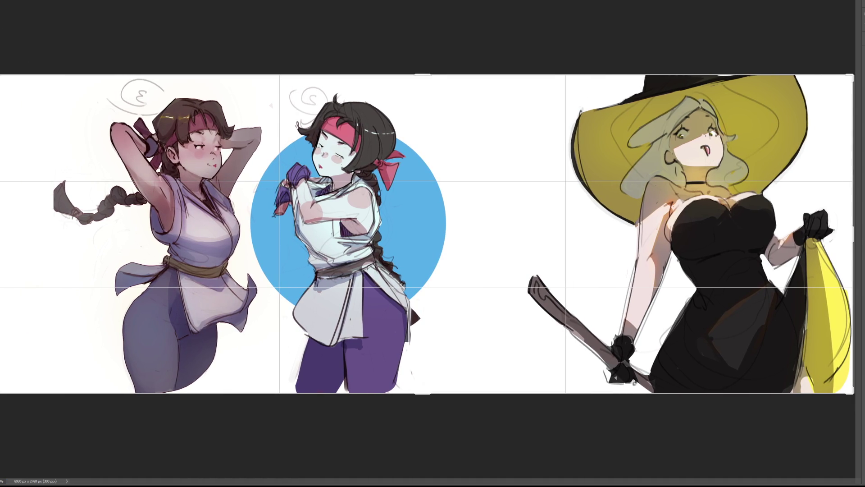
Step: Commit the transform, then shift the two martial-artist girls left and confirm their new position
key(Return)
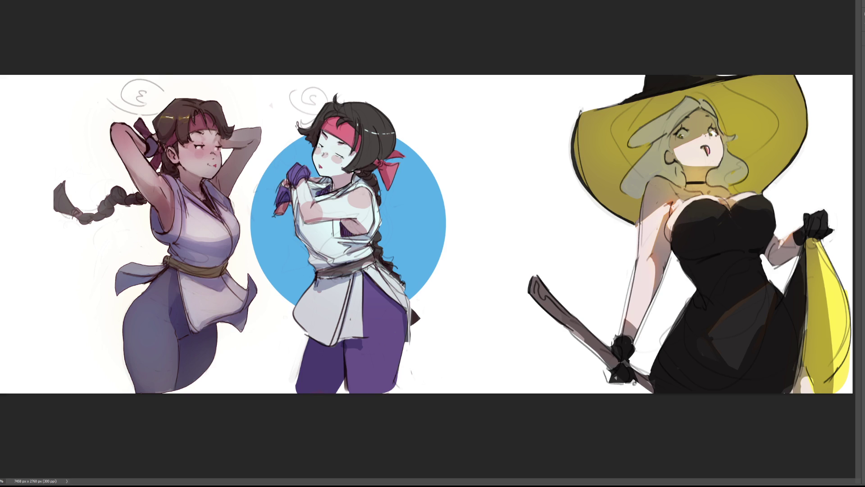
key(ctrl+t)
drag(356, 203, 309, 206)
drag(320, 159, 321, 159)
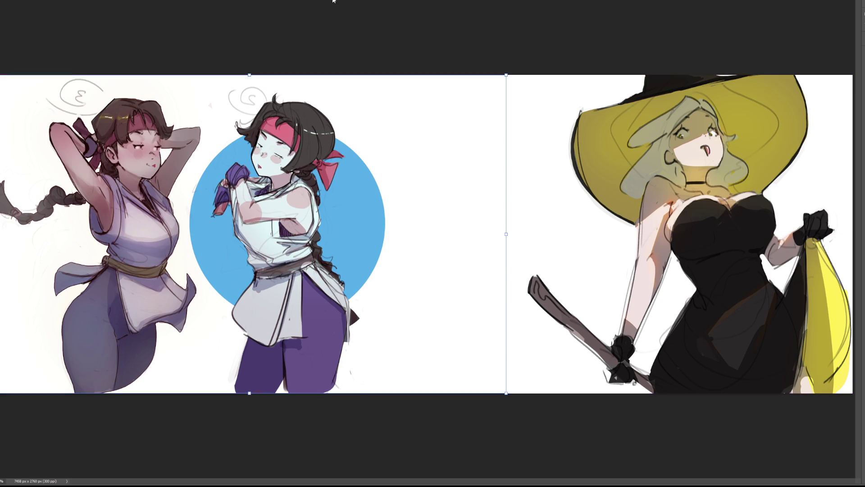
key(Return)
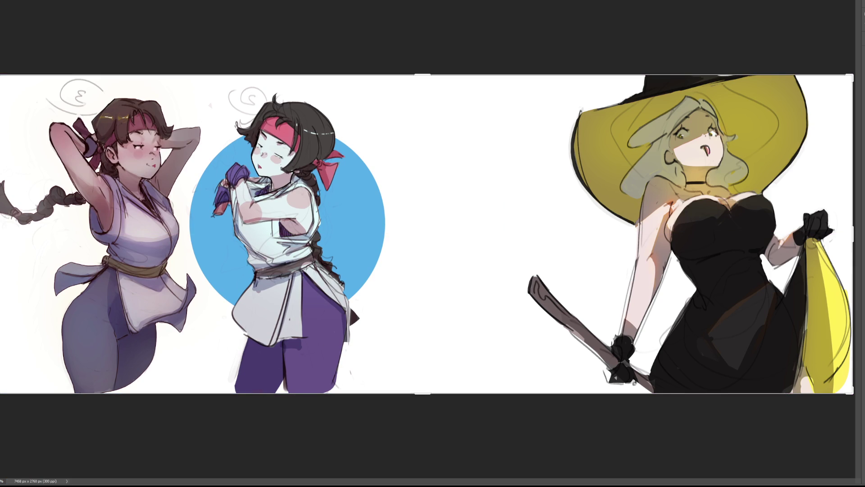
key(ctrl+plus)
Step: Scroll right to frame the empty white space between the headband girl and the witch
scroll(349, 305, right, 3)
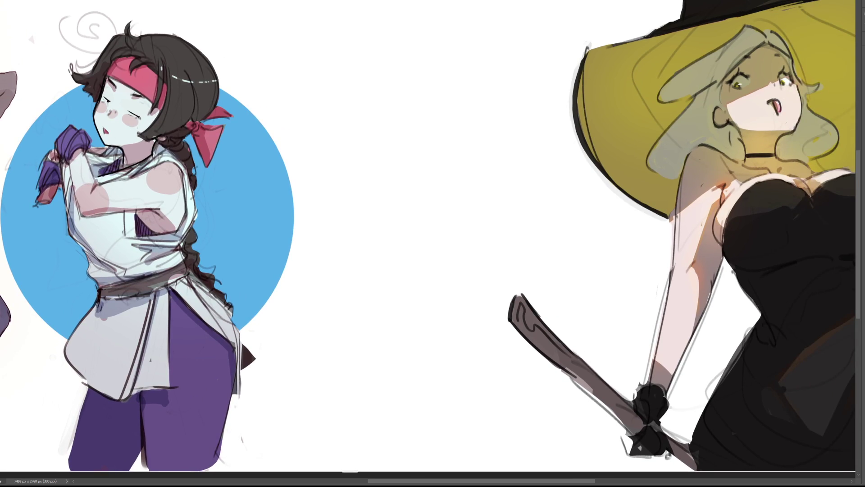
scroll(428, 237, right, 1)
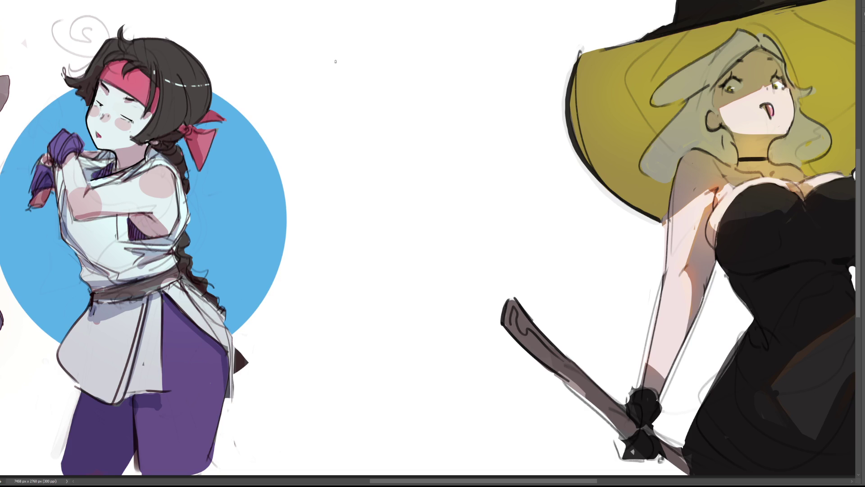
Step: Sketch the rough outline of a downward-pointing hand with its knuckles and finger contours
mouse_move(332, 59)
mouse_down()
mouse_move(330, 92)
mouse_move(354, 40)
mouse_move(393, 55)
mouse_up()
drag(333, 89, 364, 98)
drag(370, 78, 386, 151)
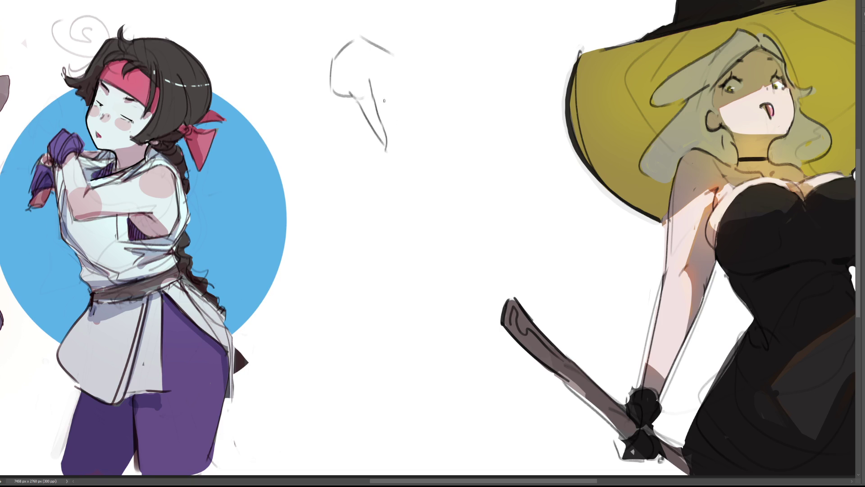
mouse_move(379, 70)
mouse_down()
mouse_move(390, 75)
mouse_move(407, 135)
mouse_up()
drag(396, 88, 419, 149)
drag(401, 59, 431, 157)
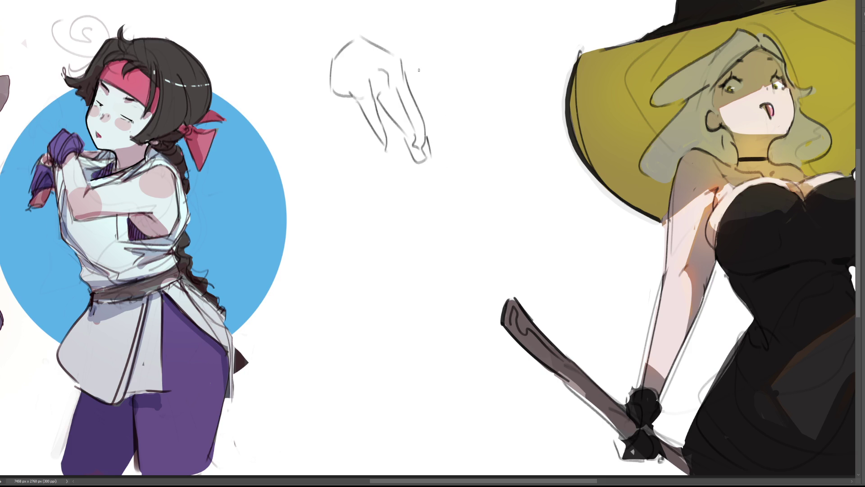
mouse_move(390, 50)
mouse_down()
mouse_move(419, 68)
mouse_move(420, 86)
mouse_move(448, 95)
mouse_move(451, 82)
mouse_move(493, 96)
mouse_move(451, 102)
mouse_up()
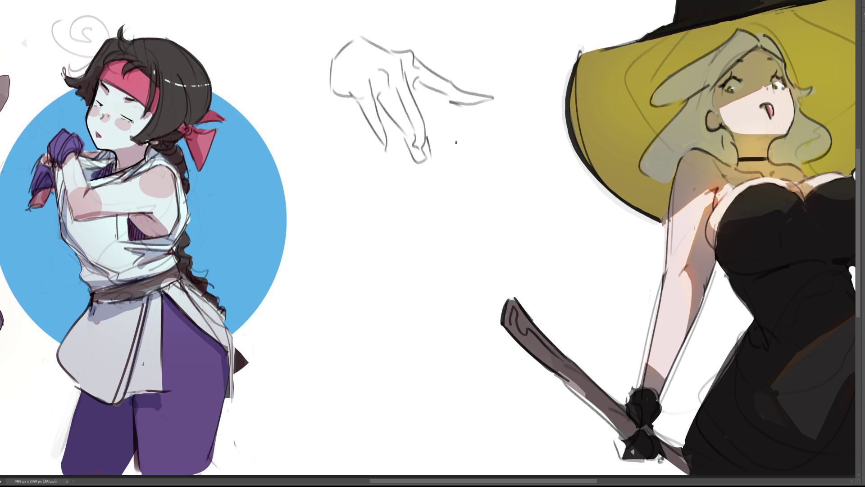
drag(411, 105, 427, 143)
Step: Redraw the pointing finger down to its tip and reposition a misplaced finger stroke
key(ctrl+z)
mouse_move(408, 83)
mouse_down()
mouse_move(429, 143)
mouse_move(407, 147)
mouse_move(426, 152)
mouse_move(436, 202)
mouse_up()
drag(429, 141, 446, 201)
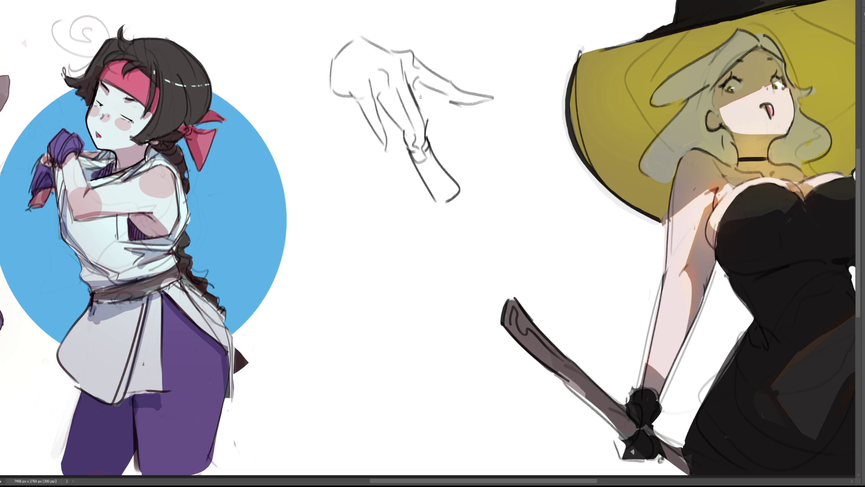
drag(381, 109, 409, 149)
key(ctrl+z)
drag(376, 108, 404, 139)
Step: Rework the hand's left side and outline the sleeve cuff around the wrist
drag(334, 93, 354, 99)
key(ctrl+z)
mouse_move(331, 62)
mouse_down()
mouse_move(318, 96)
mouse_move(331, 108)
mouse_move(357, 100)
mouse_move(334, 130)
mouse_move(350, 104)
mouse_up()
key(ctrl+z)
mouse_move(330, 133)
mouse_down()
mouse_move(350, 112)
mouse_move(340, 131)
mouse_up()
key(ctrl+z)
key(ctrl+z)
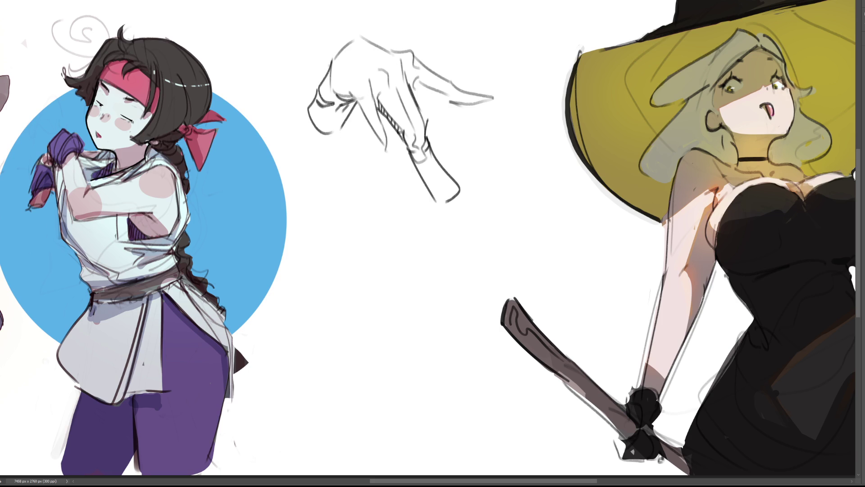
mouse_move(315, 84)
mouse_down()
mouse_move(308, 86)
mouse_move(348, 130)
mouse_up()
mouse_move(316, 82)
mouse_down()
mouse_move(302, 79)
mouse_move(298, 88)
mouse_move(341, 156)
mouse_move(347, 129)
mouse_up()
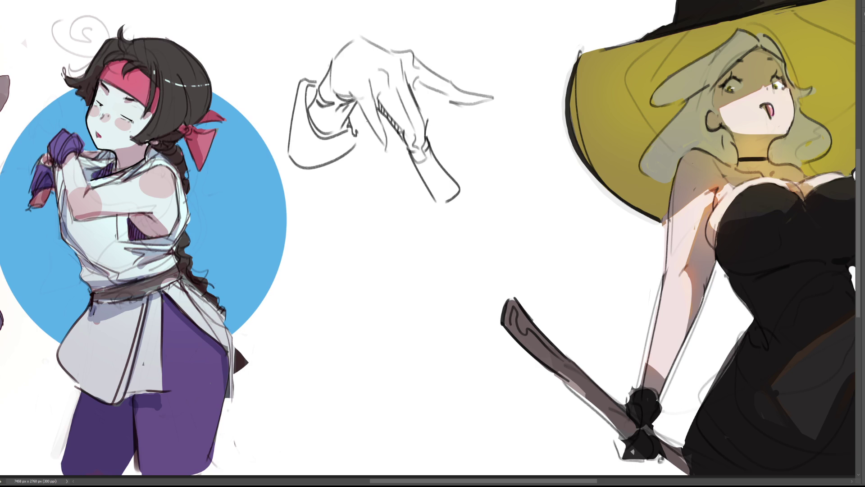
Step: Darken the finger contour, the fingertip accents and the top of the pointing finger
mouse_move(366, 120)
mouse_down()
mouse_move(387, 152)
mouse_move(386, 143)
mouse_move(377, 132)
mouse_move(376, 151)
mouse_move(385, 137)
mouse_move(387, 148)
mouse_move(424, 145)
mouse_up()
drag(472, 98, 483, 95)
drag(417, 81, 429, 87)
Step: Sketch the wrist and forearm outlines extending downward below the pointing hand
mouse_move(435, 200)
mouse_down()
mouse_move(437, 224)
mouse_move(446, 195)
mouse_up()
mouse_move(445, 195)
mouse_down()
mouse_move(453, 226)
mouse_move(442, 239)
mouse_up()
mouse_move(455, 233)
mouse_down()
mouse_move(446, 241)
mouse_move(462, 293)
mouse_move(478, 290)
mouse_up()
mouse_move(453, 199)
mouse_down()
mouse_move(456, 222)
mouse_move(487, 238)
mouse_move(470, 246)
mouse_move(471, 256)
mouse_move(499, 271)
mouse_move(478, 272)
mouse_move(502, 297)
mouse_up()
drag(476, 269, 491, 262)
mouse_move(431, 197)
mouse_down()
mouse_move(417, 244)
mouse_move(433, 248)
mouse_move(430, 294)
mouse_up()
mouse_move(430, 249)
mouse_down()
mouse_move(451, 288)
mouse_move(456, 283)
mouse_up()
Step: Sketch a curled fist with its outer finger, bottom contour and motion arcs beside it
mouse_move(439, 271)
mouse_down()
mouse_move(458, 307)
mouse_move(433, 298)
mouse_up()
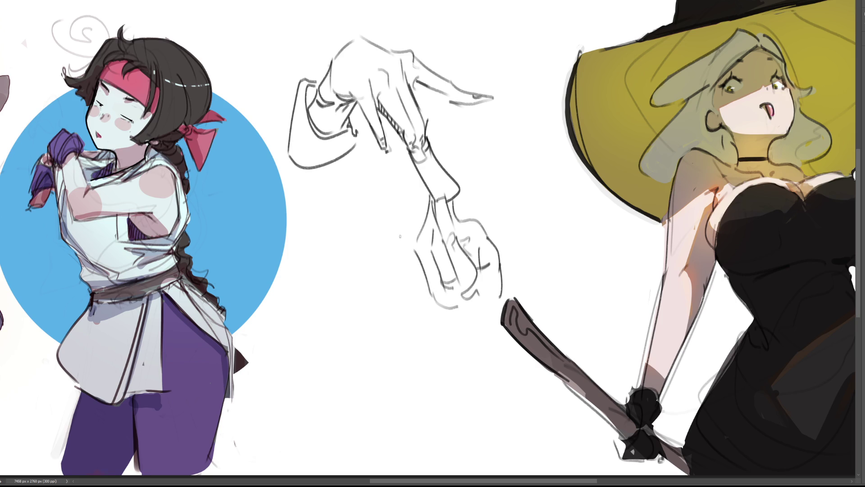
mouse_move(409, 241)
mouse_down()
mouse_move(411, 293)
mouse_move(427, 299)
mouse_up()
mouse_move(401, 257)
mouse_down()
mouse_move(430, 304)
mouse_move(440, 304)
mouse_move(417, 246)
mouse_move(438, 269)
mouse_up()
mouse_move(415, 300)
mouse_down()
mouse_move(462, 319)
mouse_move(498, 301)
mouse_move(477, 323)
mouse_move(493, 321)
mouse_up()
drag(500, 264, 524, 301)
mouse_move(470, 324)
mouse_down()
mouse_move(491, 336)
mouse_move(515, 328)
mouse_up()
drag(504, 255, 531, 299)
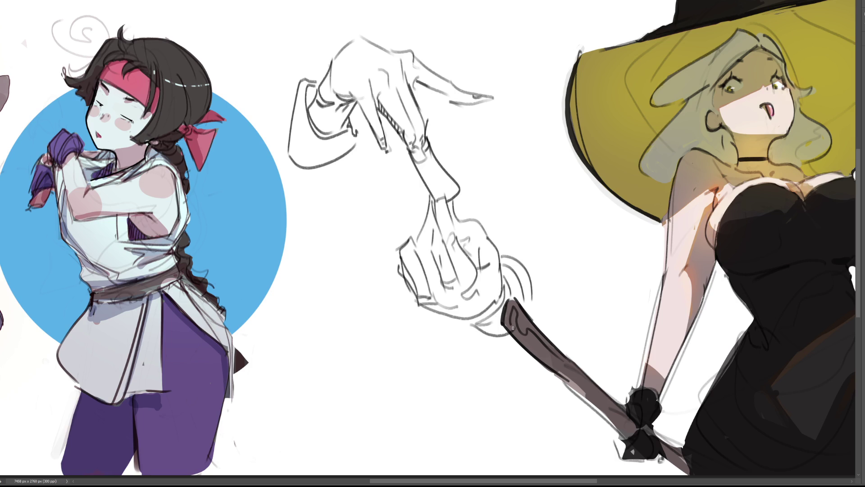
Step: Darken and refine the fist's finger lines, undoing a stray lower stroke
mouse_move(434, 201)
mouse_down()
mouse_move(444, 194)
mouse_move(467, 261)
mouse_move(481, 272)
mouse_up()
drag(444, 198, 415, 251)
drag(435, 220, 434, 239)
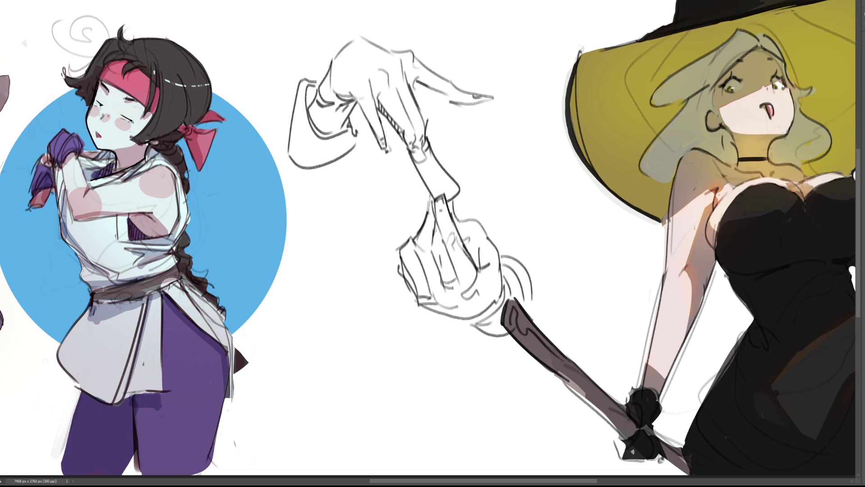
drag(429, 214, 428, 196)
drag(433, 247, 448, 284)
key(ctrl+z)
Step: Redraw the fist's bottom edge darker and add motion lines beside its wrist
mouse_move(401, 251)
mouse_down()
mouse_move(409, 247)
mouse_move(425, 299)
mouse_up()
drag(402, 260, 404, 279)
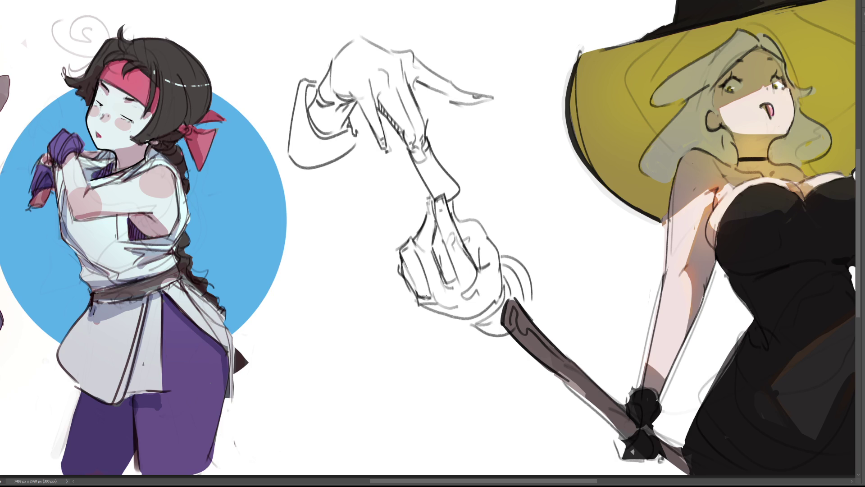
key(ctrl+z)
key(ctrl+z)
key(ctrl+z)
key(ctrl+z)
mouse_move(417, 295)
mouse_down()
mouse_move(480, 324)
mouse_move(505, 290)
mouse_move(477, 320)
mouse_move(495, 316)
mouse_move(510, 277)
mouse_up()
drag(477, 322, 491, 327)
drag(502, 271, 513, 292)
drag(500, 253, 539, 288)
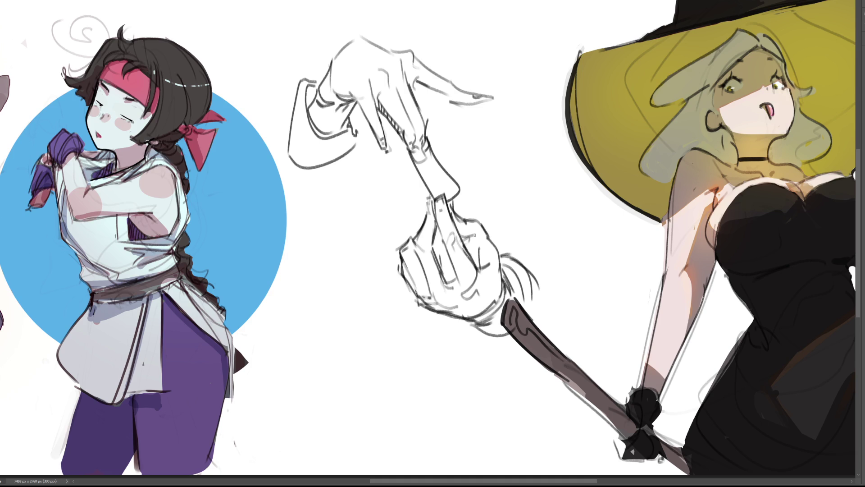
Step: Shade inside the gripping hand with short hatching strokes
drag(471, 236, 471, 253)
mouse_move(479, 243)
mouse_down()
mouse_move(476, 260)
mouse_move(439, 269)
mouse_up()
drag(442, 262, 454, 284)
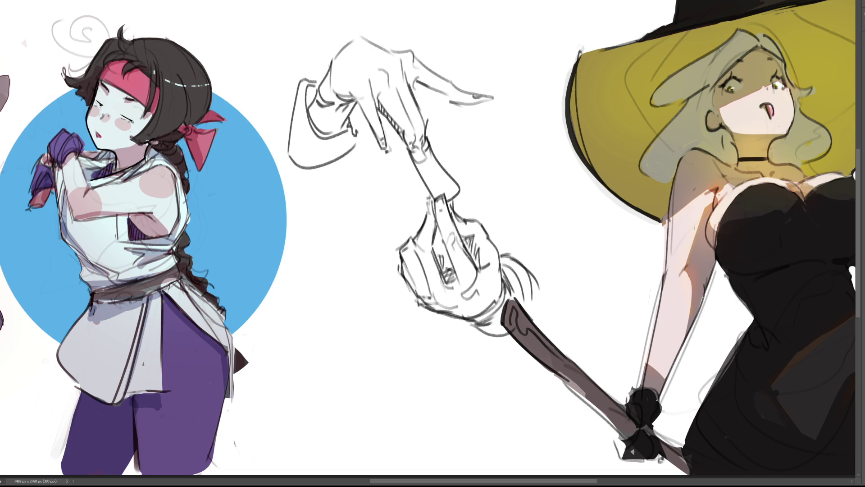
Step: Shrink the pencil hand study to about two-thirds size and move it up-left beside the blue-circle figure
key(ctrl+minus)
key(ctrl+minus)
key(ctrl+minus)
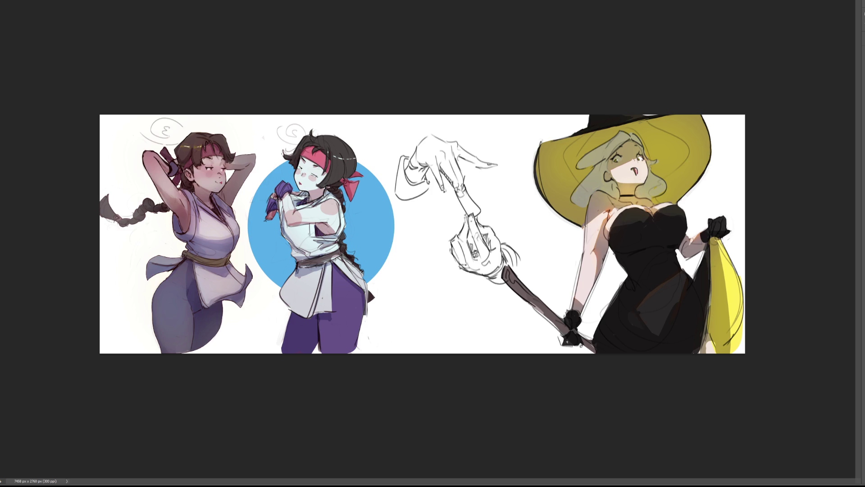
key(ctrl+t)
mouse_move(522, 210)
mouse_down()
mouse_move(480, 183)
mouse_move(427, 169)
mouse_up()
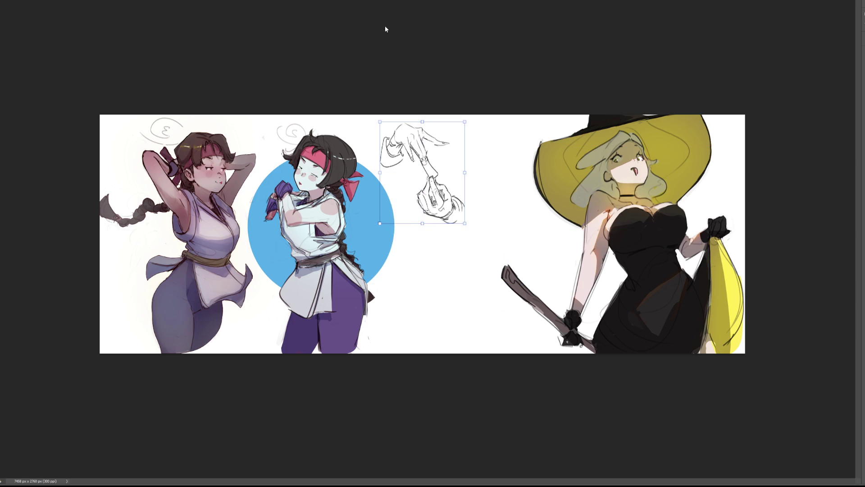
key(Return)
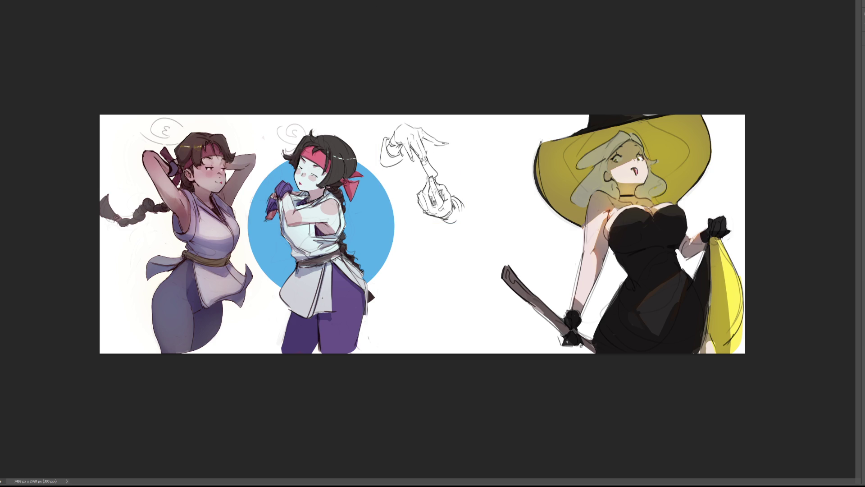
key(ctrl+plus)
scroll(432, 243, right, 5)
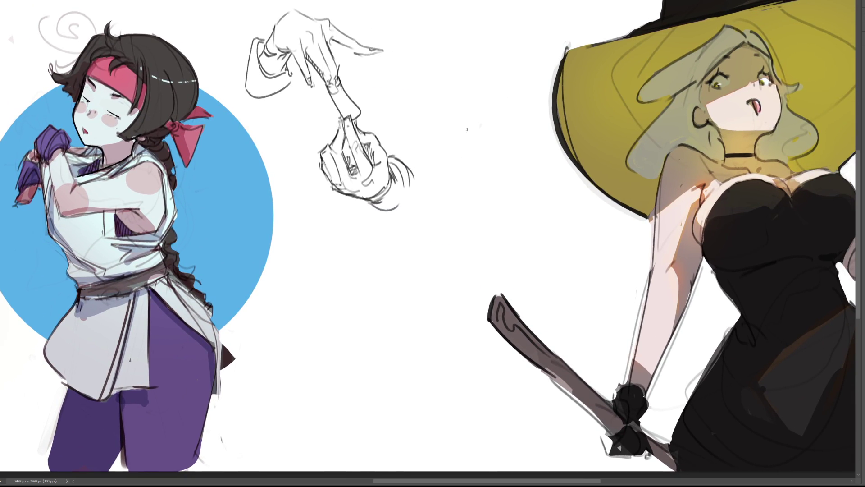
Step: Sketch a bracket-shaped leg outline with a diagonal edge ending in a rounded tip
drag(435, 112, 456, 140)
drag(452, 78, 431, 107)
drag(460, 73, 504, 145)
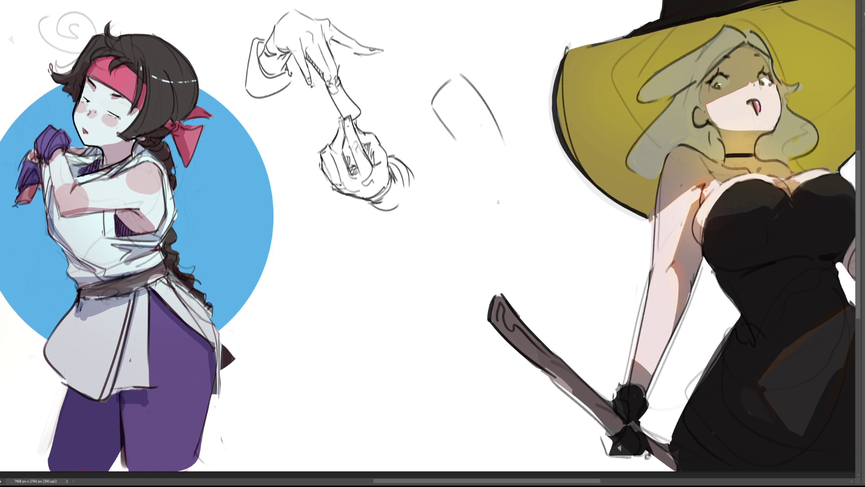
key(ctrl+z)
drag(457, 79, 495, 142)
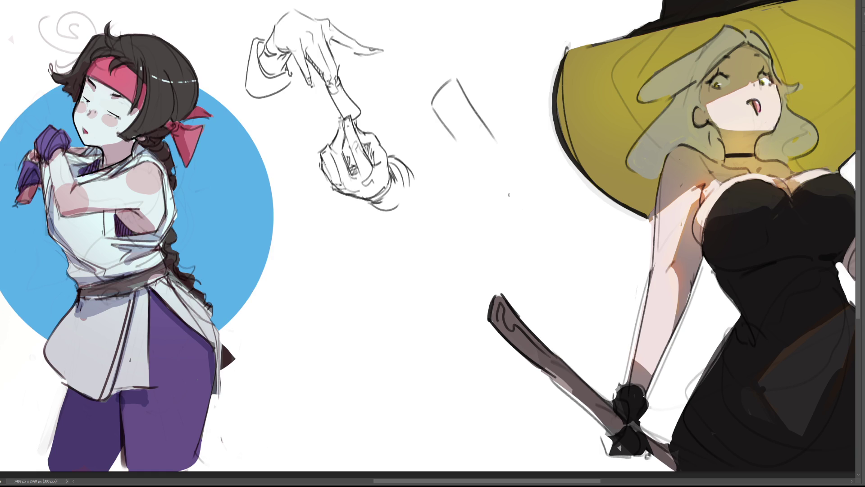
key(ctrl+z)
mouse_move(451, 80)
mouse_down()
mouse_move(498, 144)
mouse_move(466, 151)
mouse_move(492, 185)
mouse_up()
mouse_move(495, 133)
mouse_down()
mouse_move(515, 158)
mouse_move(530, 216)
mouse_up()
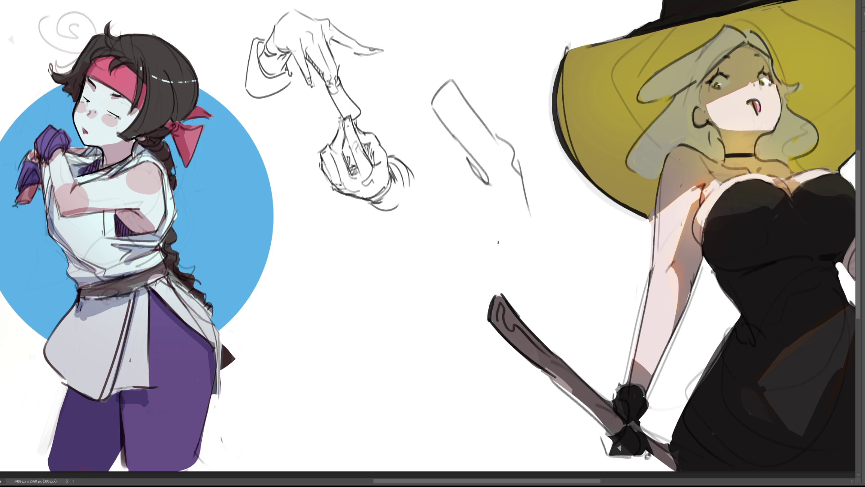
Step: Draw the lower leg, foot and toes down to the witch's wooden staff
drag(484, 189, 489, 251)
drag(490, 188, 494, 274)
mouse_move(486, 188)
mouse_down()
mouse_move(493, 275)
mouse_move(504, 252)
mouse_move(533, 237)
mouse_up()
mouse_move(523, 173)
mouse_down()
mouse_move(527, 302)
mouse_move(553, 321)
mouse_up()
drag(554, 273, 554, 326)
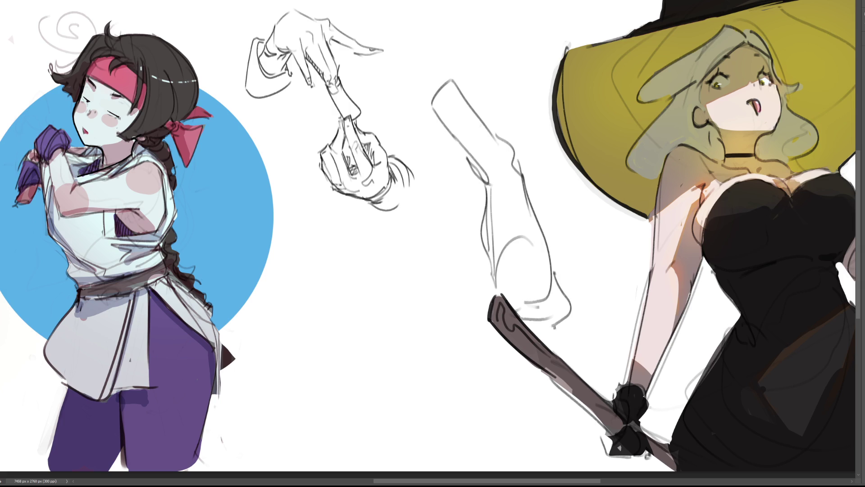
mouse_move(573, 306)
mouse_down()
mouse_move(570, 333)
mouse_move(559, 341)
mouse_move(565, 356)
mouse_move(576, 346)
mouse_up()
drag(502, 309, 552, 356)
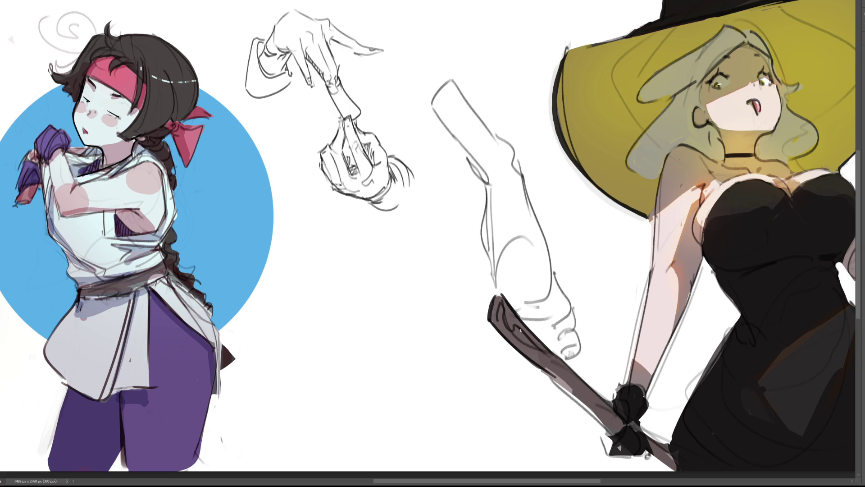
drag(507, 322, 552, 354)
drag(527, 321, 550, 349)
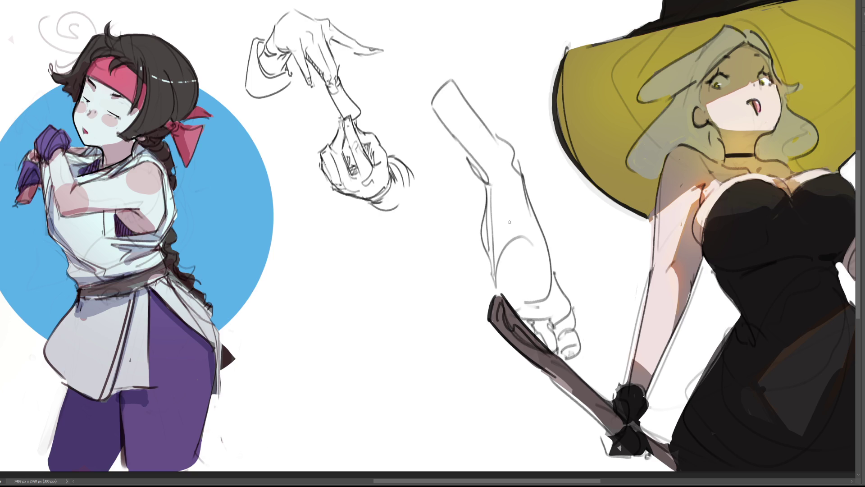
Step: Add long contour lines running from the canvas top down the leg to the knee
drag(436, 15, 487, 130)
mouse_move(378, 2)
mouse_down()
mouse_move(418, 104)
mouse_move(462, 159)
mouse_up()
key(ctrl+z)
drag(353, 4, 484, 177)
drag(430, 118, 447, 80)
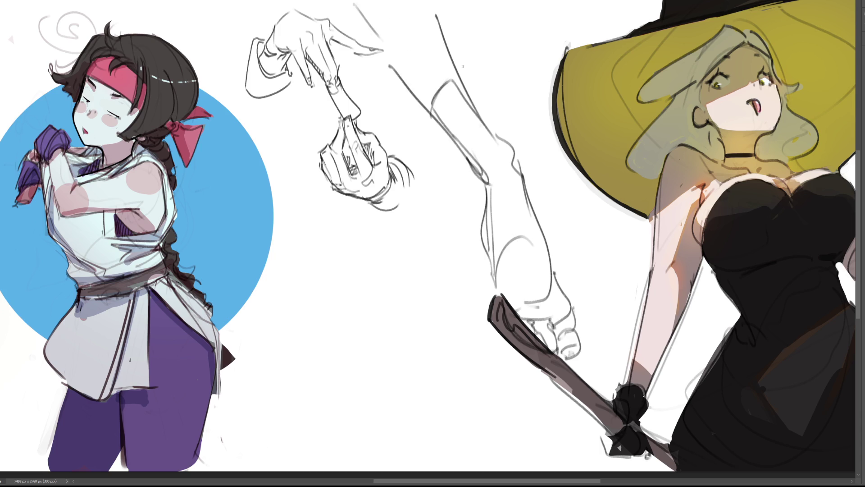
mouse_move(438, 11)
mouse_down()
mouse_move(515, 150)
mouse_move(521, 195)
mouse_up()
drag(469, 159, 487, 203)
Step: Add inner and outer leg contours from the knee, plus thin strokes at the leg top
key(ctrl+z)
mouse_move(474, 173)
mouse_down()
mouse_move(490, 216)
mouse_move(483, 250)
mouse_up()
drag(521, 171, 554, 277)
key(ctrl+z)
drag(526, 169, 558, 288)
drag(540, 214, 563, 289)
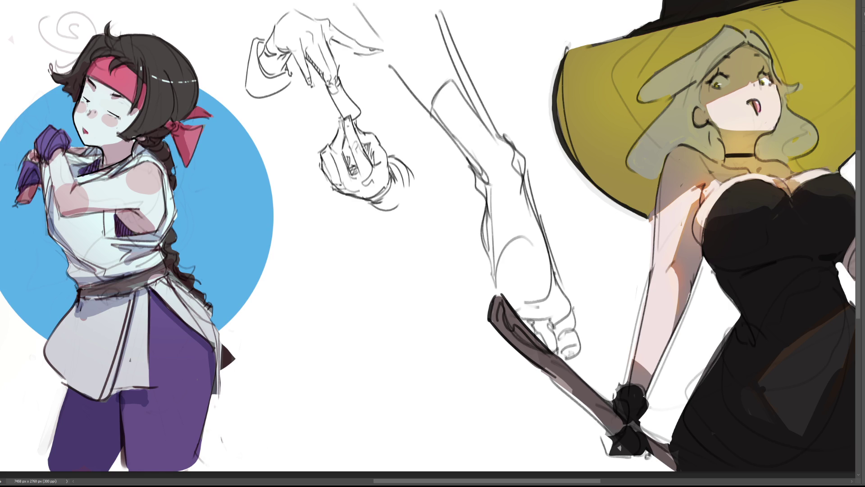
drag(471, 43, 443, 1)
mouse_move(337, 0)
mouse_down()
mouse_move(392, 58)
mouse_move(431, 175)
mouse_move(662, 352)
mouse_move(609, 175)
mouse_up()
Step: Scale the lassoed leg sketch down, move it up beside the hand study, deselect, and touch up a contour
key(ctrl+t)
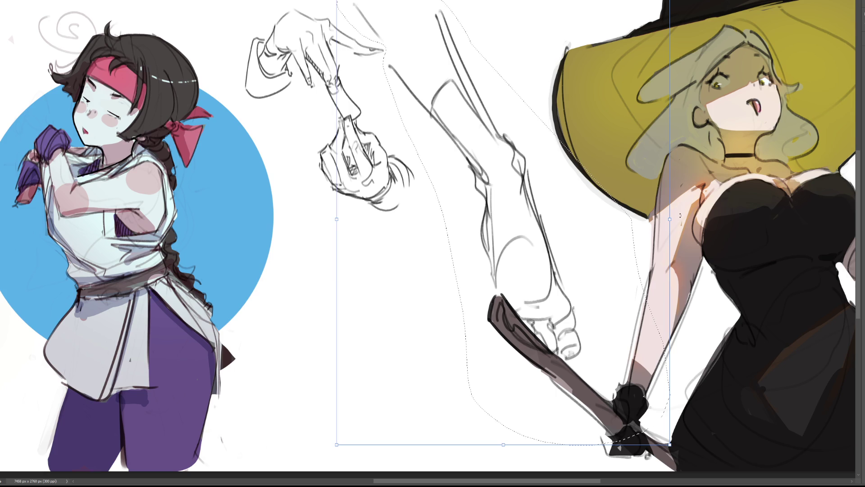
drag(678, 217, 558, 216)
drag(488, 205, 511, 130)
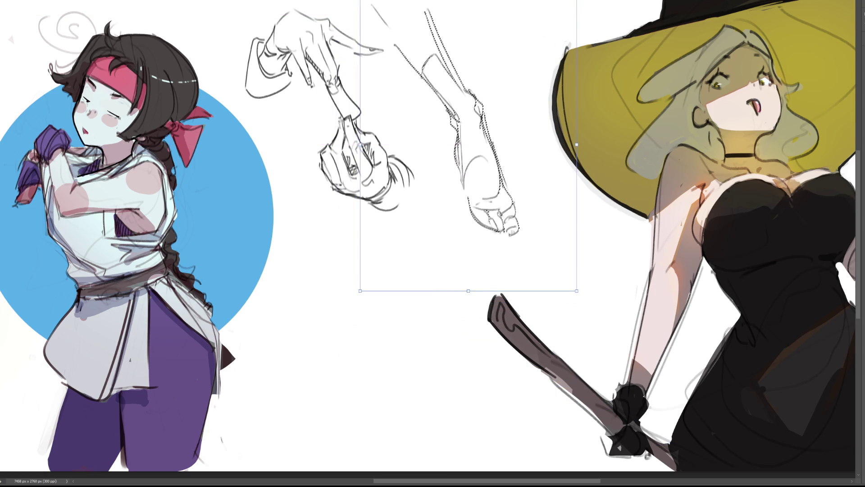
key(Return)
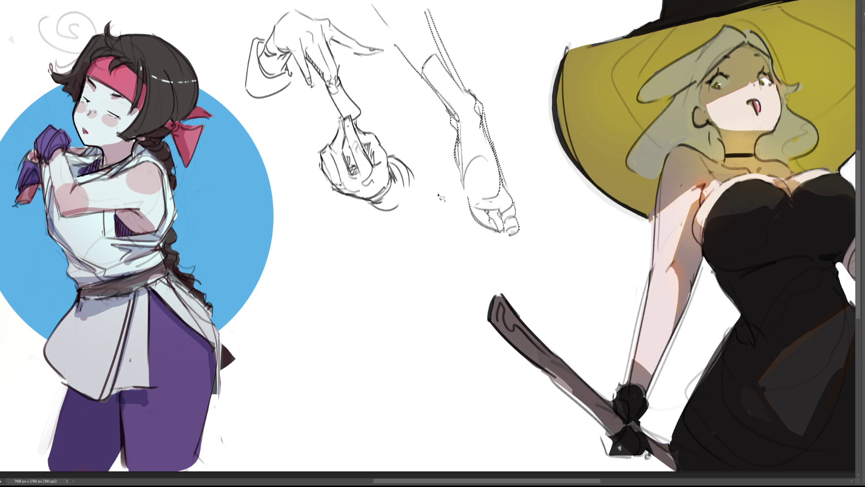
key(ctrl+d)
mouse_move(464, 180)
mouse_down()
mouse_move(496, 232)
mouse_move(483, 224)
mouse_move(494, 228)
mouse_up()
key(ctrl+z)
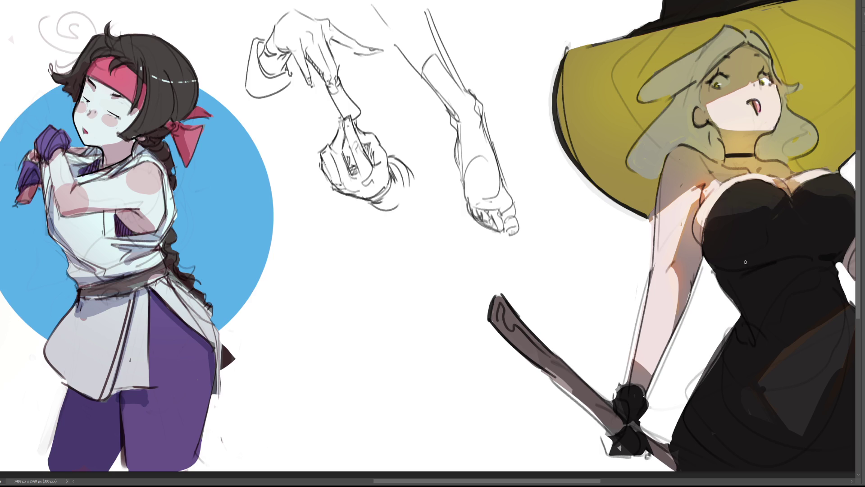
Step: Rough in the upper torso shape below the hand study with curves and side lines
mouse_move(347, 255)
mouse_down()
mouse_move(343, 238)
mouse_move(361, 219)
mouse_move(370, 230)
mouse_up()
mouse_move(345, 256)
mouse_down()
mouse_move(354, 261)
mouse_move(383, 228)
mouse_move(384, 236)
mouse_move(401, 208)
mouse_up()
drag(344, 248, 332, 314)
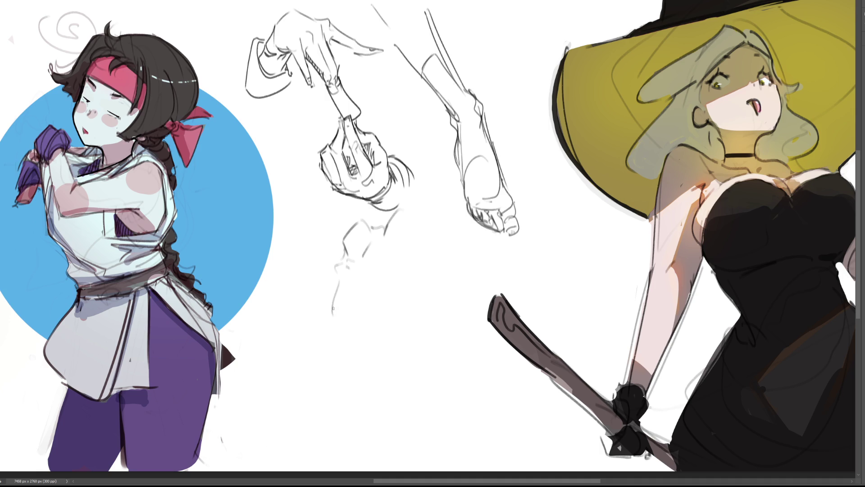
key(ctrl+z)
drag(341, 275, 336, 331)
key(ctrl+z)
mouse_move(340, 291)
mouse_down()
mouse_move(341, 332)
mouse_move(358, 312)
mouse_up()
mouse_move(367, 273)
mouse_down()
mouse_move(367, 296)
mouse_move(415, 299)
mouse_up()
mouse_move(410, 259)
mouse_down()
mouse_move(405, 220)
mouse_move(433, 215)
mouse_move(428, 345)
mouse_up()
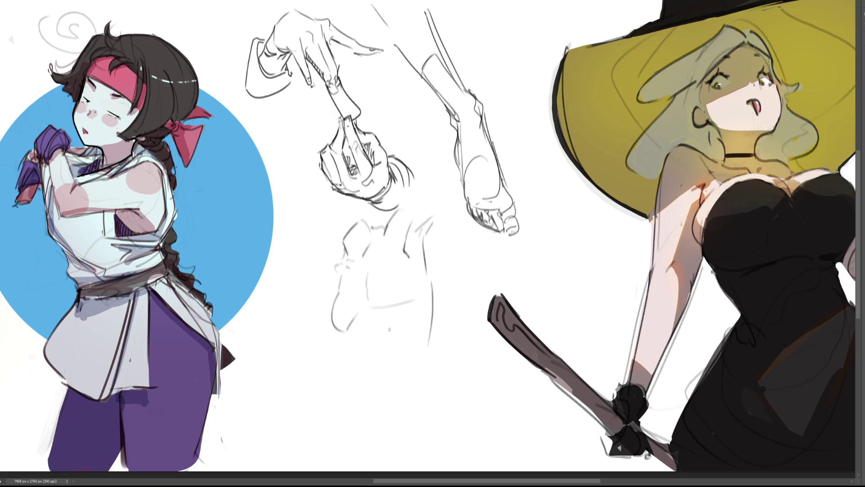
Step: Add short strokes inside the torso and extend its right contour downward
drag(376, 318, 373, 335)
drag(381, 319, 415, 335)
drag(345, 333, 347, 363)
drag(378, 343, 374, 382)
drag(428, 344, 427, 368)
mouse_move(429, 367)
mouse_down()
mouse_move(432, 415)
mouse_move(443, 414)
mouse_up()
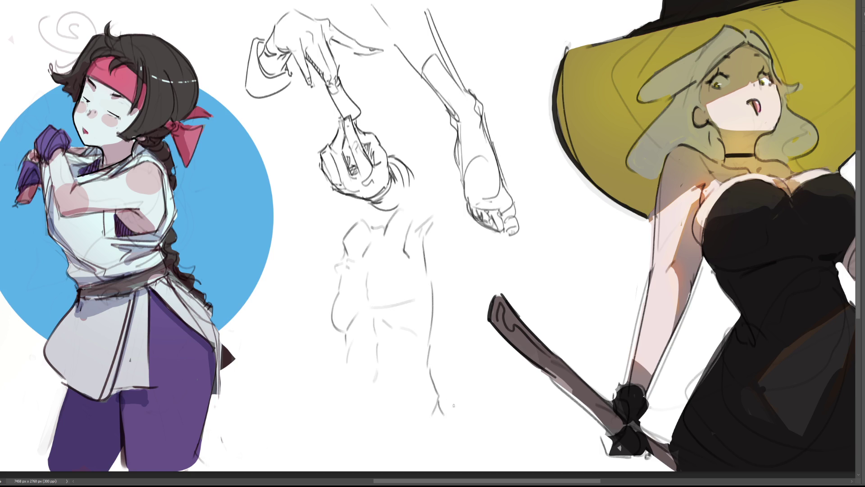
drag(439, 397, 451, 437)
Step: Extend the torso's contours and lower-left strokes down to the canvas bottom
drag(452, 434, 461, 459)
drag(350, 388, 350, 406)
drag(340, 418, 345, 432)
drag(346, 366, 343, 395)
key(ctrl+z)
drag(348, 365, 341, 397)
drag(337, 402, 323, 439)
key(ctrl+z)
drag(337, 402, 317, 456)
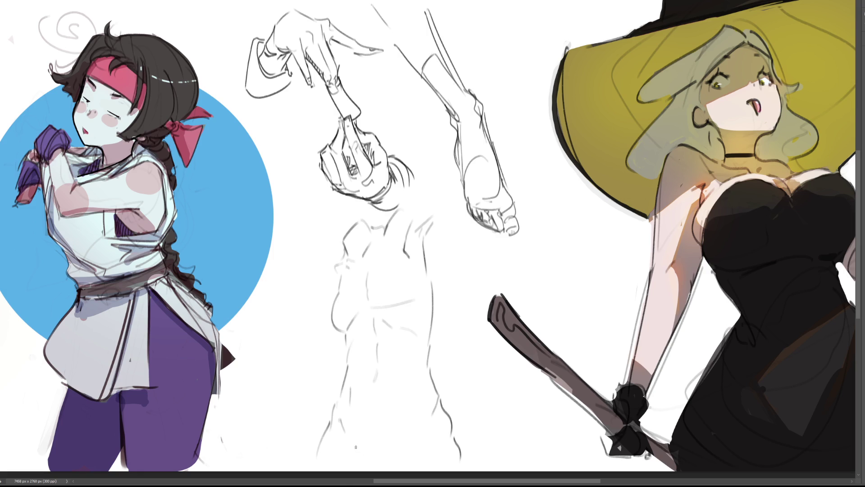
drag(351, 441, 364, 466)
mouse_move(413, 439)
mouse_down()
mouse_move(403, 456)
mouse_move(421, 454)
mouse_up()
Step: Curve and lengthen the torso's left edge and add strokes at its upper right
drag(344, 257, 324, 291)
mouse_move(401, 207)
mouse_down()
mouse_move(442, 172)
mouse_move(434, 221)
mouse_move(451, 201)
mouse_up()
mouse_move(325, 289)
mouse_down()
mouse_move(343, 376)
mouse_move(332, 391)
mouse_up()
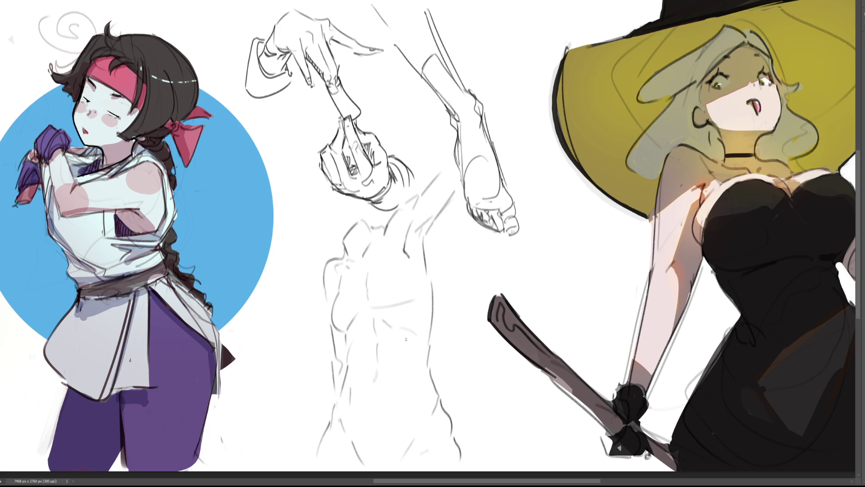
mouse_move(457, 223)
mouse_down()
mouse_move(448, 165)
mouse_move(390, 218)
mouse_move(304, 332)
mouse_move(435, 482)
mouse_move(464, 262)
mouse_up()
Step: Try shrinking the lassoed torso sketch with Free Transform, then cancel the change
key(ctrl+t)
mouse_move(505, 161)
mouse_down()
mouse_move(394, 250)
mouse_move(360, 306)
mouse_up()
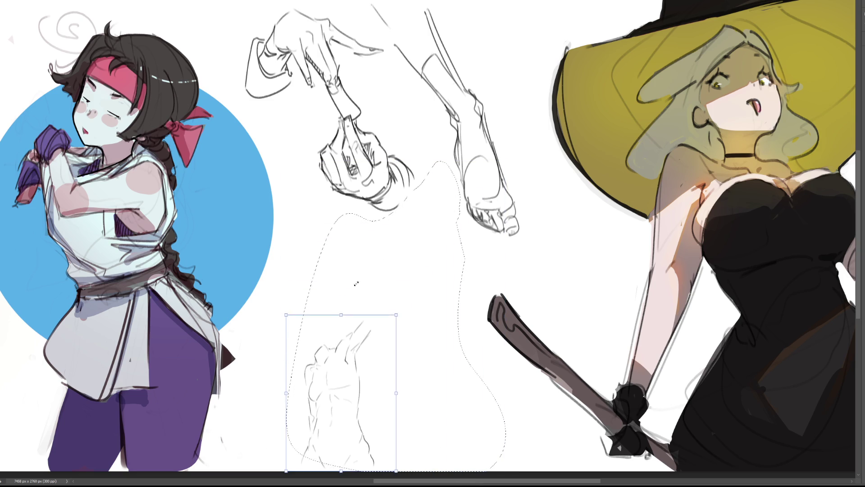
mouse_move(338, 380)
mouse_down()
mouse_move(510, 118)
mouse_move(525, 64)
mouse_move(538, 69)
mouse_move(546, 56)
mouse_up()
key(Escape)
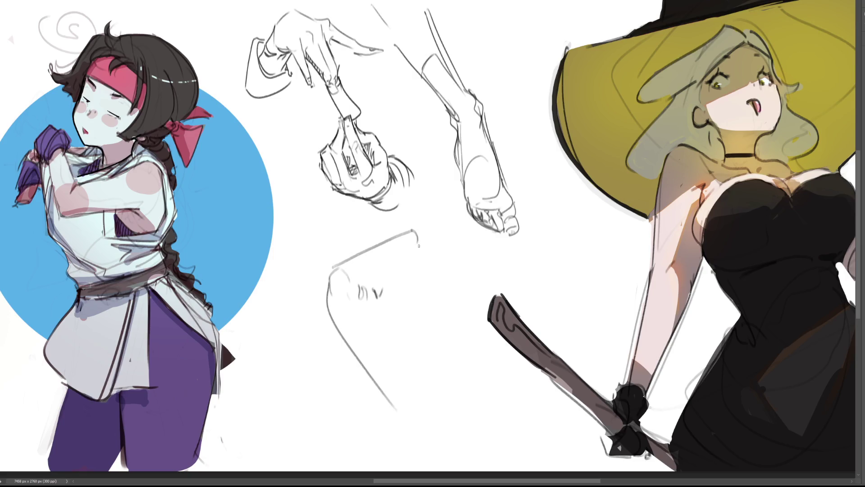
Step: Sketch a bent leg outline with its bend and lower limb extending down-right
mouse_move(409, 231)
mouse_down()
mouse_move(426, 243)
mouse_move(386, 285)
mouse_up()
drag(390, 285, 382, 301)
mouse_move(369, 300)
mouse_down()
mouse_move(368, 314)
mouse_move(444, 388)
mouse_up()
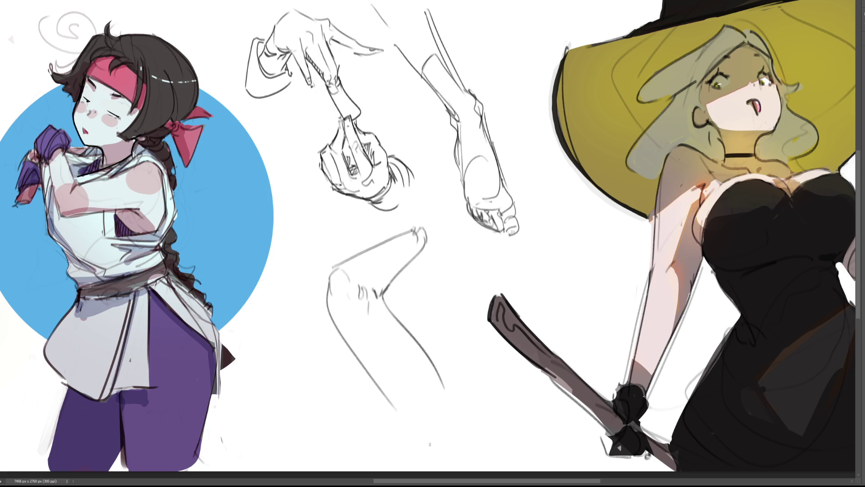
drag(389, 419, 450, 447)
mouse_move(442, 380)
mouse_down()
mouse_move(458, 416)
mouse_move(476, 413)
mouse_up()
key(ctrl+z)
key(ctrl+z)
mouse_move(446, 378)
mouse_down()
mouse_move(456, 407)
mouse_move(464, 396)
mouse_move(486, 424)
mouse_up()
key(ctrl+z)
drag(452, 416, 447, 448)
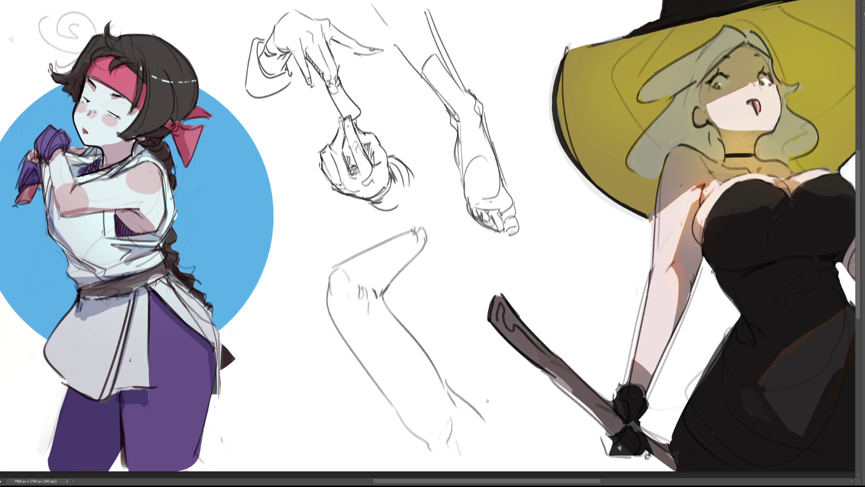
drag(463, 396, 505, 422)
drag(483, 363, 478, 397)
Step: Add arcing contour strokes around the knee and a thin stroke below the hand sketch
mouse_move(408, 223)
mouse_down()
mouse_move(422, 208)
mouse_move(444, 212)
mouse_move(446, 226)
mouse_move(430, 241)
mouse_move(467, 212)
mouse_move(469, 221)
mouse_up()
drag(469, 218, 456, 230)
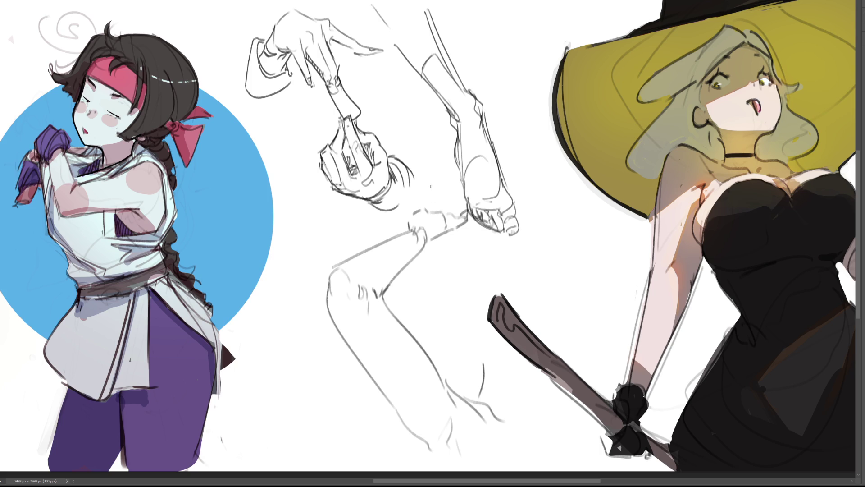
mouse_move(411, 213)
mouse_down()
mouse_move(429, 208)
mouse_move(426, 196)
mouse_move(432, 203)
mouse_move(446, 191)
mouse_move(448, 205)
mouse_move(453, 199)
mouse_up()
mouse_move(455, 203)
mouse_down()
mouse_move(460, 195)
mouse_move(463, 202)
mouse_up()
mouse_move(382, 210)
mouse_down()
mouse_move(399, 217)
mouse_move(431, 185)
mouse_move(460, 194)
mouse_move(523, 417)
mouse_move(202, 262)
mouse_move(328, 224)
mouse_up()
Step: Delete the lassoed bent leg sketch and clear the selection
key(Delete)
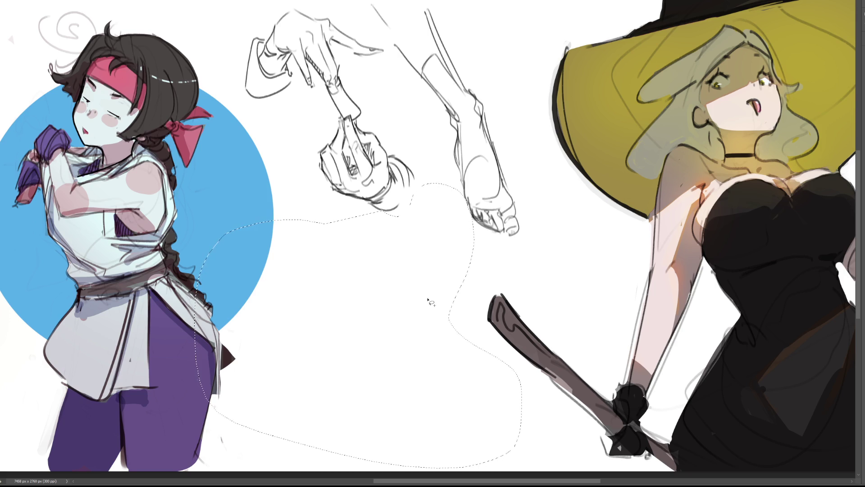
key(ctrl+d)
Step: Rough in a faint lower torso and legs outline below the hand study with long pencil strokes
drag(347, 244, 339, 278)
click(328, 273)
mouse_move(372, 235)
mouse_down()
mouse_move(371, 245)
mouse_move(388, 243)
mouse_move(425, 310)
mouse_up()
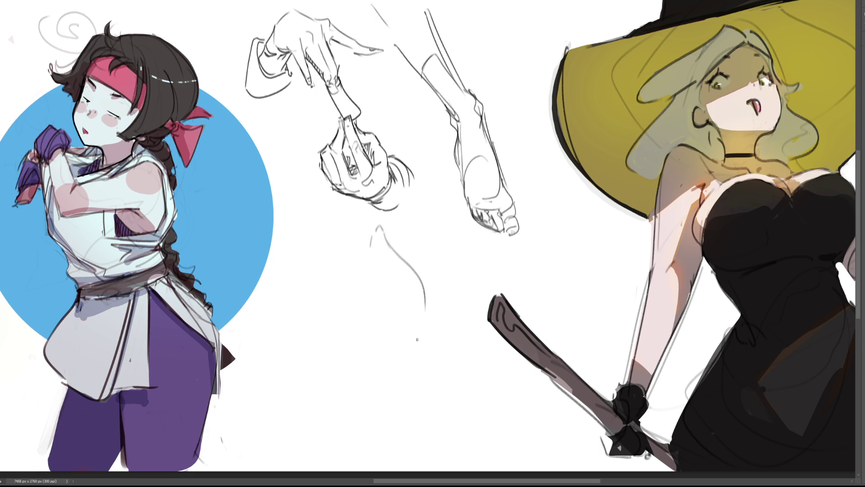
mouse_move(372, 255)
mouse_down()
mouse_move(362, 285)
mouse_move(378, 423)
mouse_up()
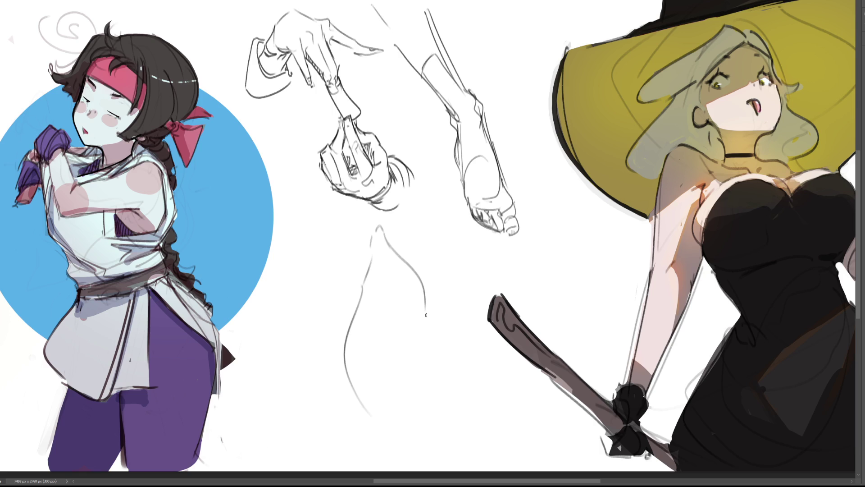
drag(362, 287, 359, 391)
drag(421, 283, 438, 440)
mouse_move(355, 385)
mouse_down()
mouse_move(372, 456)
mouse_move(446, 447)
mouse_up()
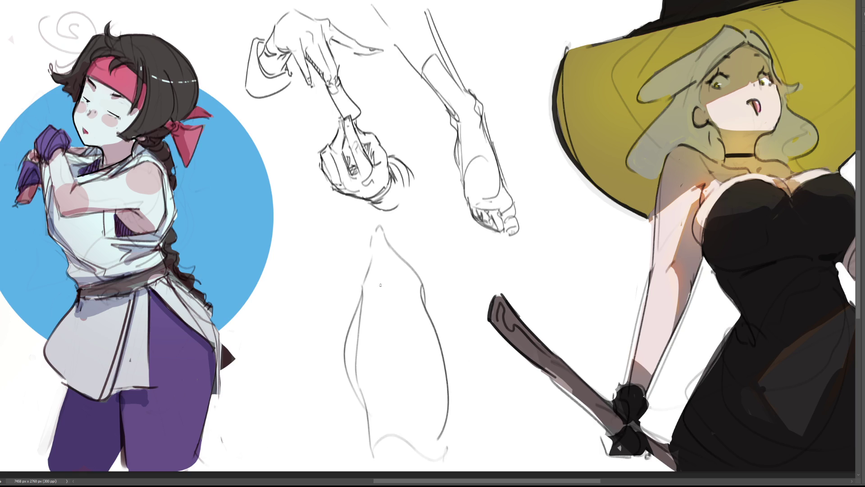
drag(353, 240, 338, 351)
mouse_move(364, 249)
mouse_down()
mouse_move(345, 298)
mouse_move(373, 228)
mouse_move(406, 247)
mouse_move(450, 302)
mouse_move(449, 343)
mouse_up()
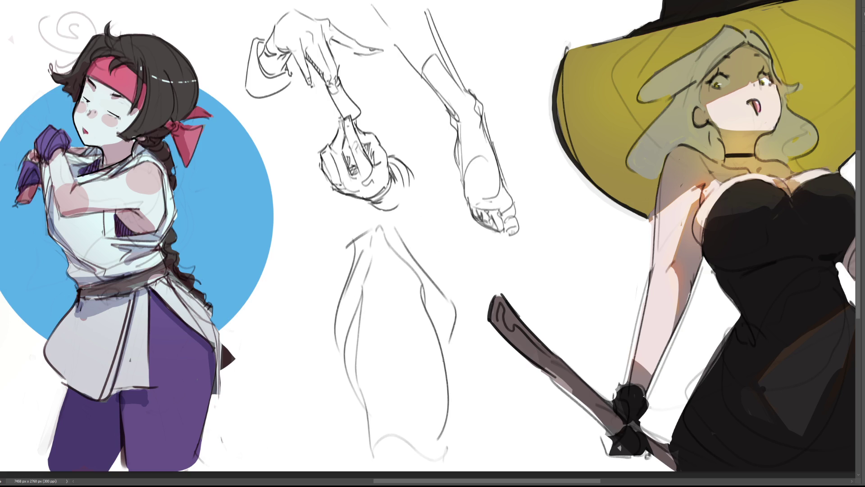
mouse_move(413, 252)
mouse_down()
mouse_move(451, 299)
mouse_move(506, 434)
mouse_up()
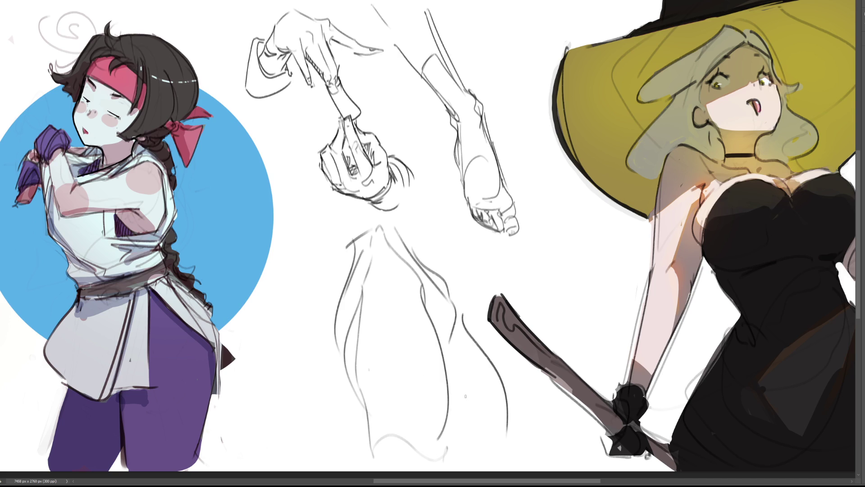
mouse_move(379, 233)
mouse_down()
mouse_move(449, 302)
mouse_move(463, 388)
mouse_move(436, 387)
mouse_move(342, 293)
mouse_move(354, 279)
mouse_move(559, 385)
mouse_move(374, 279)
mouse_move(486, 405)
mouse_move(422, 317)
mouse_move(328, 309)
mouse_move(402, 400)
mouse_move(338, 367)
mouse_move(352, 327)
mouse_move(448, 309)
mouse_move(418, 309)
mouse_move(541, 376)
mouse_move(534, 286)
mouse_up()
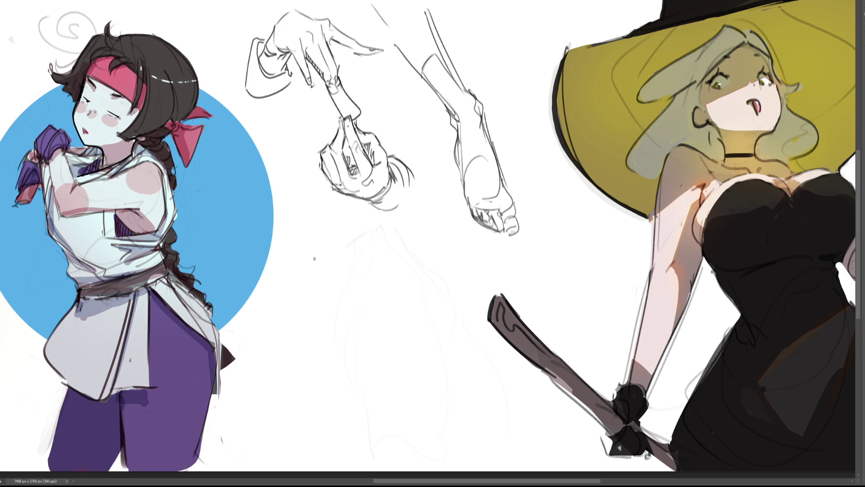
Step: Redraw the hips, waistline, crotch and right leg over the faded draft
drag(314, 253, 316, 299)
mouse_move(316, 253)
mouse_down()
mouse_move(356, 216)
mouse_move(357, 226)
mouse_move(410, 200)
mouse_up()
mouse_move(373, 227)
mouse_down()
mouse_move(352, 263)
mouse_move(414, 207)
mouse_move(438, 239)
mouse_up()
drag(432, 197, 456, 318)
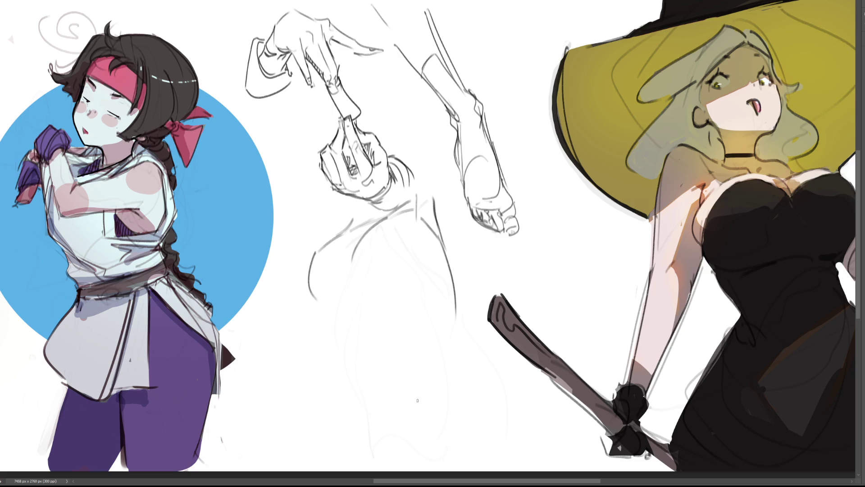
mouse_move(360, 297)
mouse_down()
mouse_move(380, 312)
mouse_move(380, 340)
mouse_up()
drag(373, 317, 446, 453)
drag(455, 287, 485, 460)
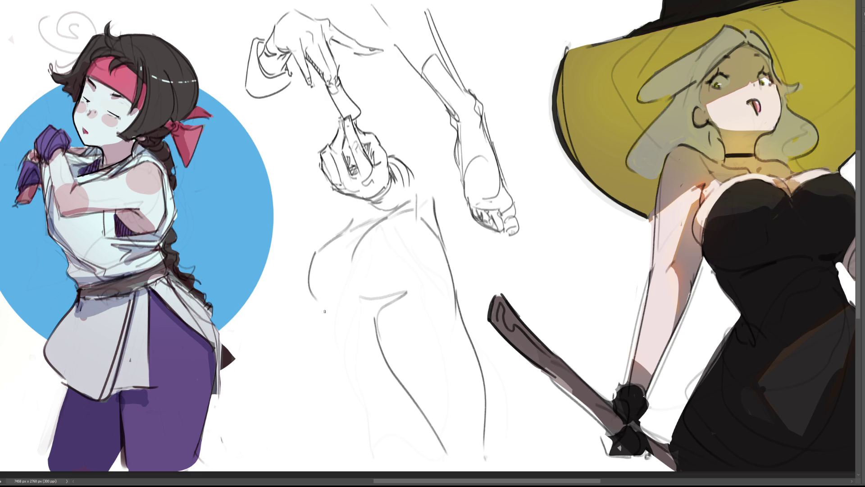
Step: Draw the left leg's inner contour and its foot
mouse_move(310, 298)
mouse_down()
mouse_move(331, 297)
mouse_move(274, 414)
mouse_up()
drag(375, 354, 335, 404)
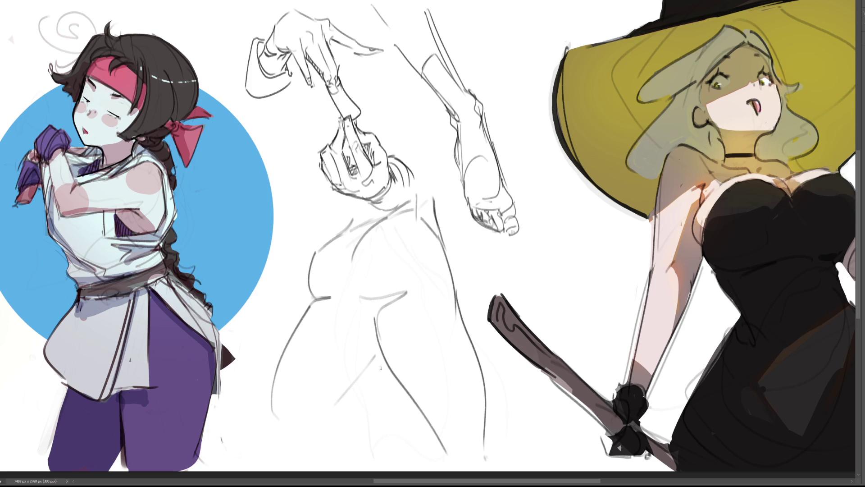
drag(373, 325, 328, 419)
key(ctrl+z)
key(ctrl+z)
drag(373, 325, 320, 430)
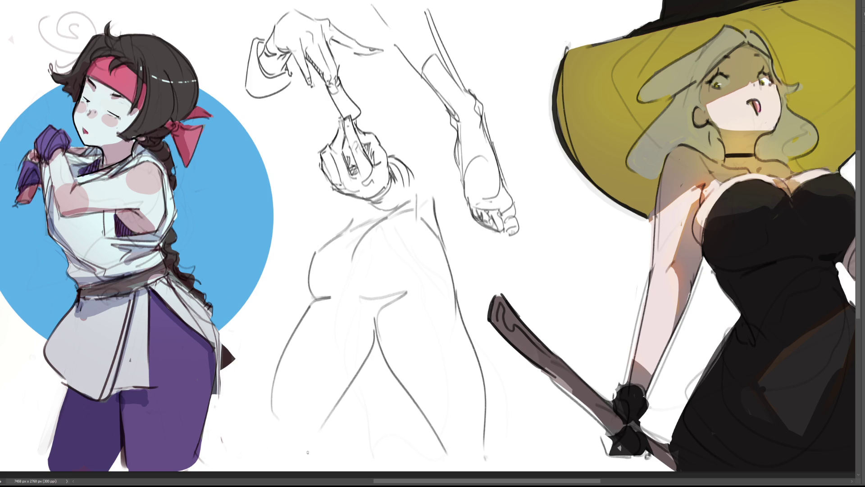
mouse_move(274, 398)
mouse_down()
mouse_move(265, 435)
mouse_move(290, 406)
mouse_move(313, 453)
mouse_up()
Step: Draw the right foot and darken the right hip and leg contour
mouse_move(436, 434)
mouse_down()
mouse_move(446, 457)
mouse_move(473, 445)
mouse_move(442, 457)
mouse_move(458, 469)
mouse_up()
drag(484, 431, 490, 453)
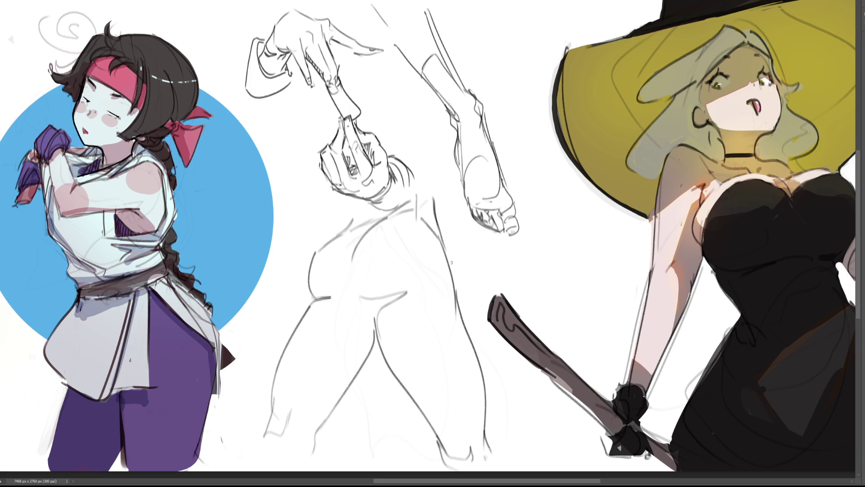
drag(439, 249, 448, 271)
drag(434, 218, 442, 247)
mouse_move(465, 276)
mouse_down()
mouse_move(426, 189)
mouse_move(376, 208)
mouse_move(268, 322)
mouse_move(621, 470)
mouse_move(564, 349)
mouse_up()
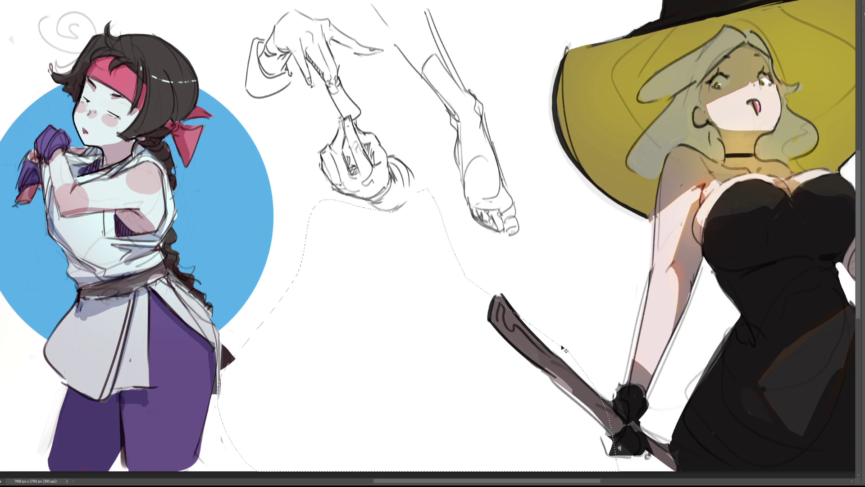
Step: Deselect, fit the canvas in view, and move the hand and foot studies to the top-left
key(ctrl+d)
key(ctrl+0)
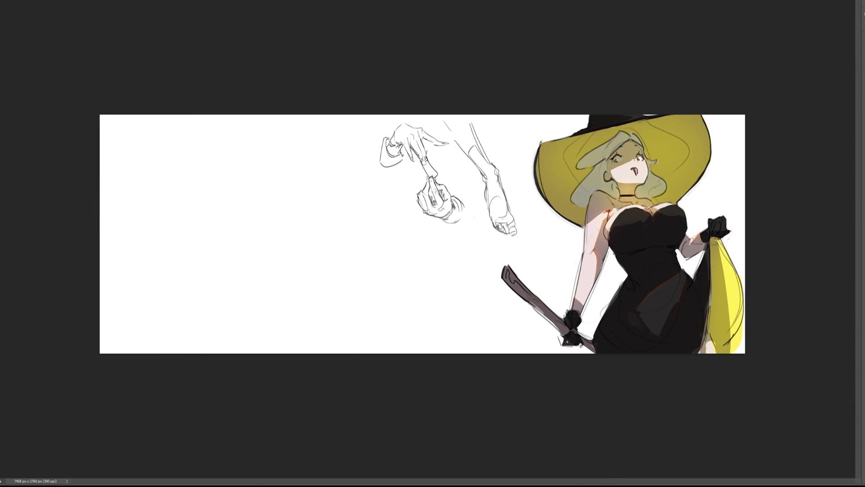
mouse_move(447, 176)
mouse_down()
mouse_move(212, 178)
mouse_move(224, 179)
mouse_up()
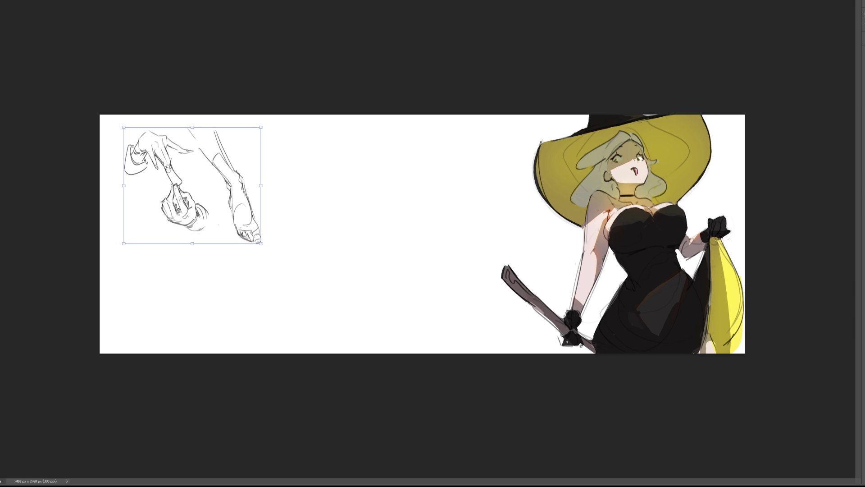
key(Return)
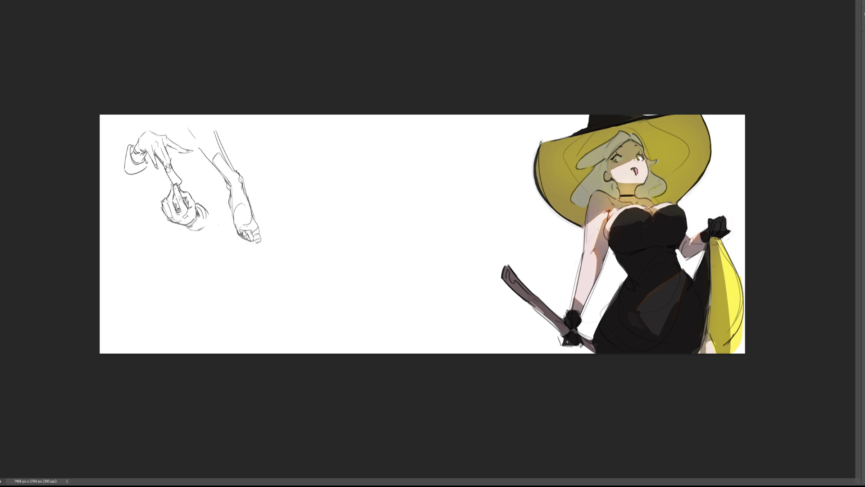
scroll(383, 234, up, 5)
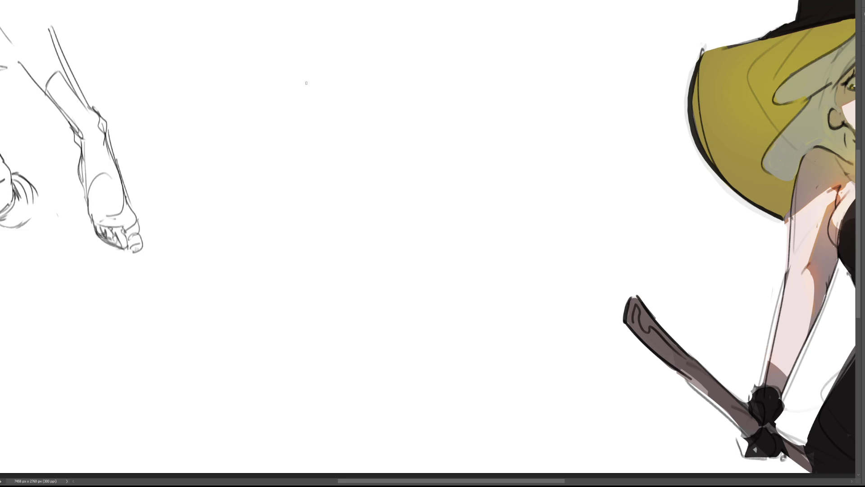
Step: Rough in the clenched hand's outline, inner hatching and right edge on blank canvas
mouse_move(305, 79)
mouse_down()
mouse_move(316, 117)
mouse_move(330, 81)
mouse_move(316, 64)
mouse_move(334, 55)
mouse_move(351, 66)
mouse_move(360, 83)
mouse_move(339, 72)
mouse_move(358, 91)
mouse_up()
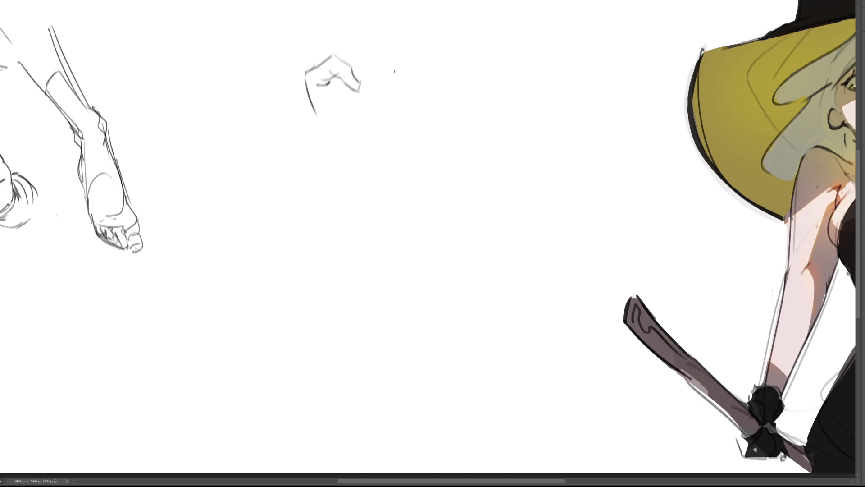
drag(320, 87, 338, 84)
drag(315, 116, 348, 146)
mouse_move(321, 122)
mouse_down()
mouse_move(346, 151)
mouse_move(342, 168)
mouse_move(382, 159)
mouse_up()
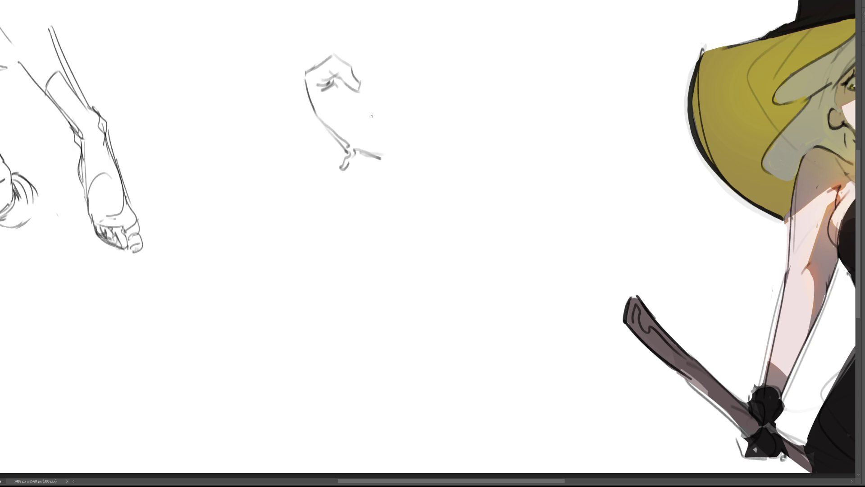
mouse_move(366, 100)
mouse_down()
mouse_move(393, 154)
mouse_move(404, 141)
mouse_move(374, 181)
mouse_move(379, 192)
mouse_up()
mouse_move(400, 152)
mouse_down()
mouse_move(394, 161)
mouse_move(402, 148)
mouse_up()
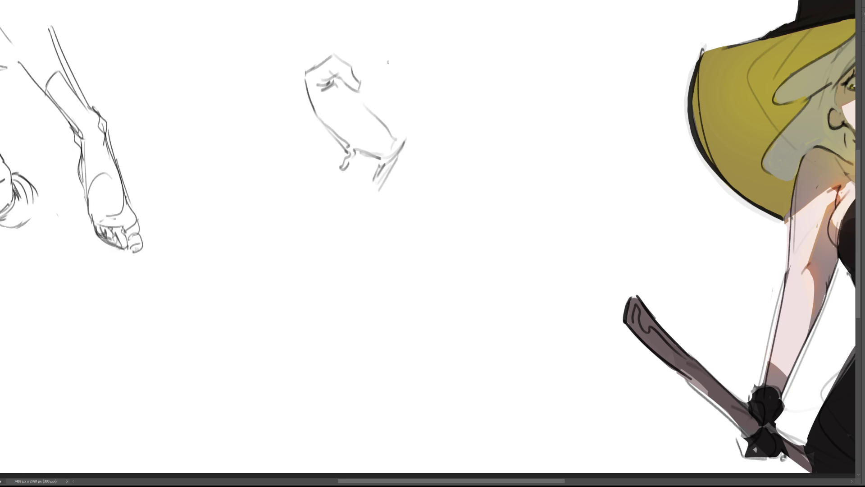
Step: Add arm contours and a wrist line reaching the top edge, undoing stray strokes
mouse_move(387, 65)
mouse_down()
mouse_move(397, 83)
mouse_move(388, 64)
mouse_move(405, 72)
mouse_move(390, 128)
mouse_up()
mouse_move(407, 76)
mouse_down()
mouse_move(414, 95)
mouse_move(402, 145)
mouse_up()
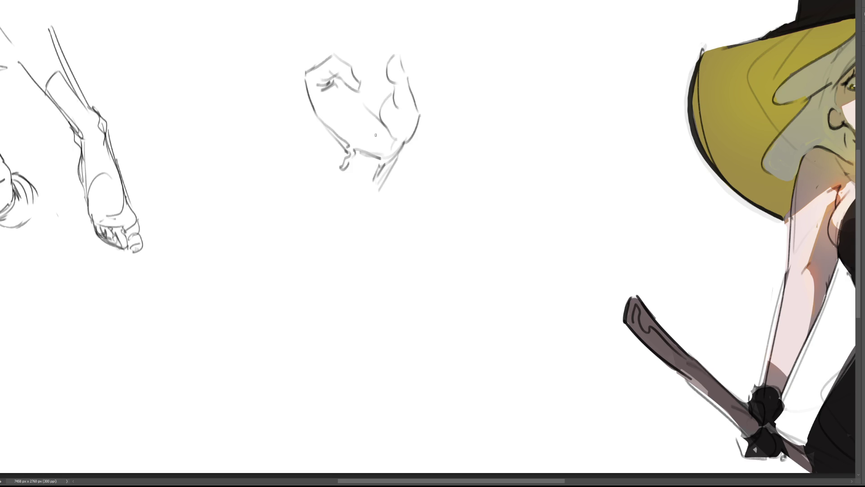
key(ctrl+z)
key(ctrl+z)
mouse_move(411, 76)
mouse_down()
mouse_move(420, 99)
mouse_move(405, 139)
mouse_up()
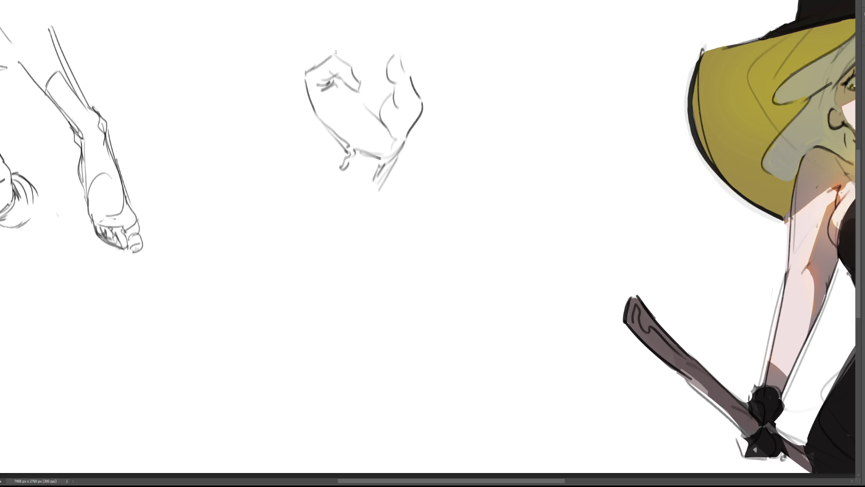
mouse_move(317, 61)
mouse_down()
mouse_move(330, 46)
mouse_move(365, 73)
mouse_up()
mouse_move(339, 31)
mouse_down()
mouse_move(365, 28)
mouse_move(336, 39)
mouse_move(381, 36)
mouse_move(385, 58)
mouse_up()
key(ctrl+z)
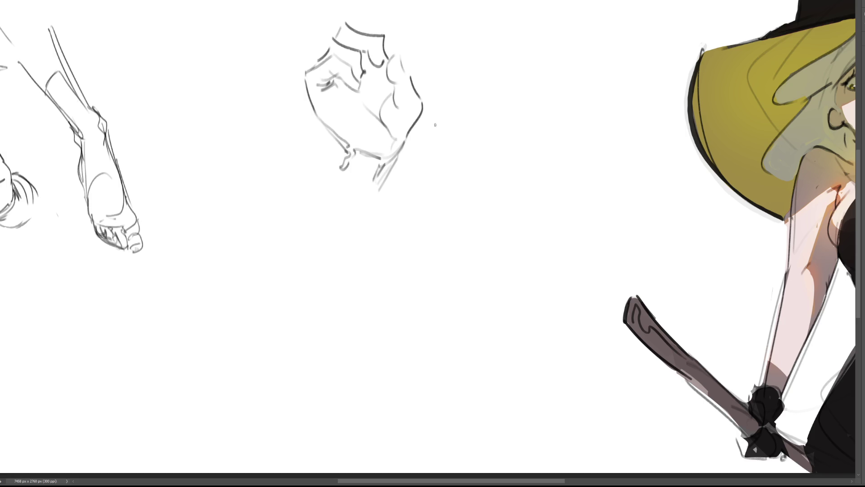
mouse_move(332, 4)
mouse_down()
mouse_move(340, 30)
mouse_move(362, 9)
mouse_move(359, 29)
mouse_move(391, 4)
mouse_up()
Step: Round the thumb tip, darken the hand's top edge and refine the wrist lines
mouse_move(403, 55)
mouse_down()
mouse_move(390, 63)
mouse_move(401, 74)
mouse_move(377, 65)
mouse_move(354, 90)
mouse_up()
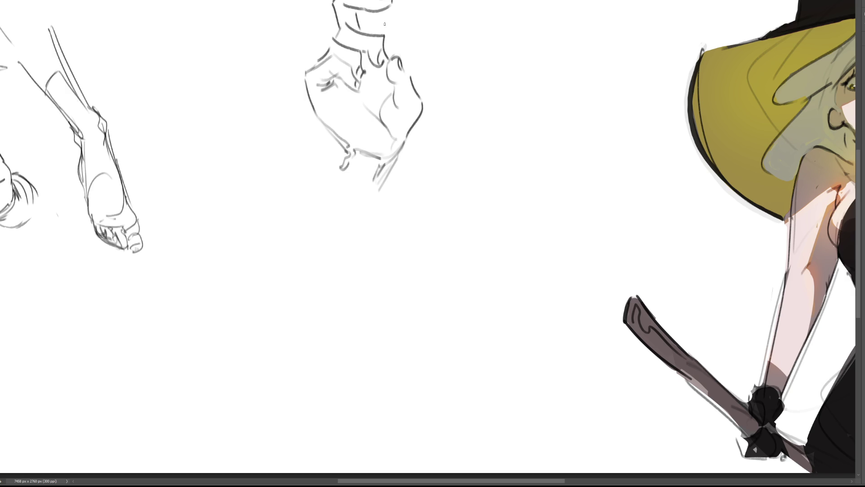
drag(377, 3, 391, 1)
mouse_move(370, 16)
mouse_down()
mouse_move(374, 28)
mouse_move(352, 28)
mouse_up()
mouse_move(332, 2)
mouse_down()
mouse_move(336, 26)
mouse_move(389, 3)
mouse_move(376, 2)
mouse_move(373, 26)
mouse_up()
drag(377, 72, 387, 101)
drag(368, 73, 373, 69)
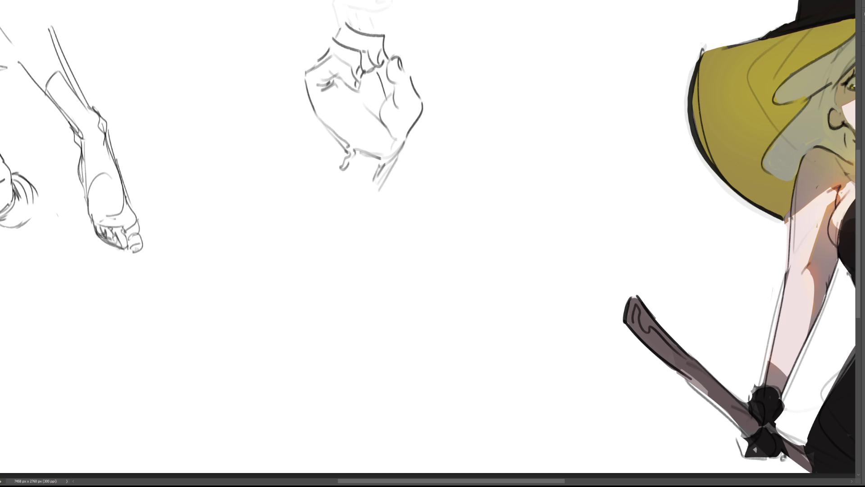
drag(366, 6, 371, 40)
mouse_move(347, 3)
mouse_down()
mouse_move(354, 28)
mouse_move(360, 0)
mouse_move(352, 23)
mouse_up()
key(ctrl+z)
key(ctrl+z)
key(ctrl+z)
Step: Add knuckle strokes and hatching, then sketch forearm lines below the hand
mouse_move(329, 72)
mouse_down()
mouse_move(348, 89)
mouse_move(362, 73)
mouse_move(351, 88)
mouse_up()
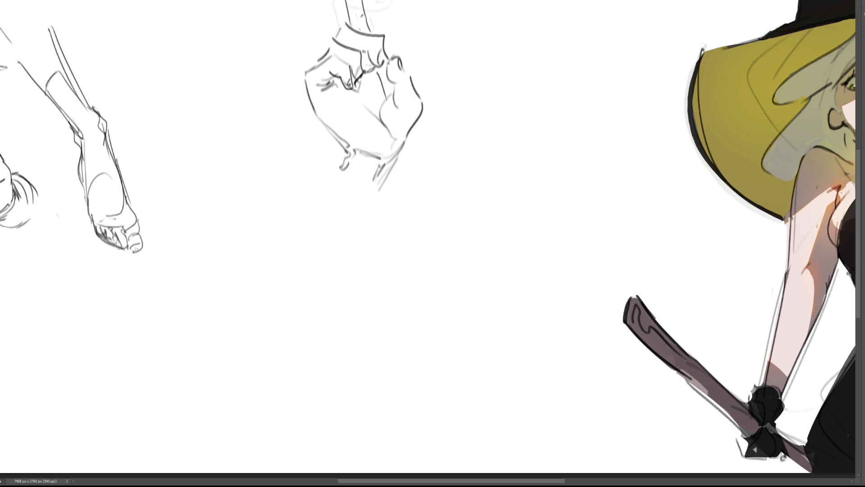
drag(383, 53, 388, 92)
key(ctrl+z)
drag(372, 72, 359, 94)
drag(332, 89, 354, 96)
mouse_move(347, 155)
mouse_down()
mouse_move(321, 205)
mouse_move(371, 195)
mouse_move(362, 218)
mouse_up()
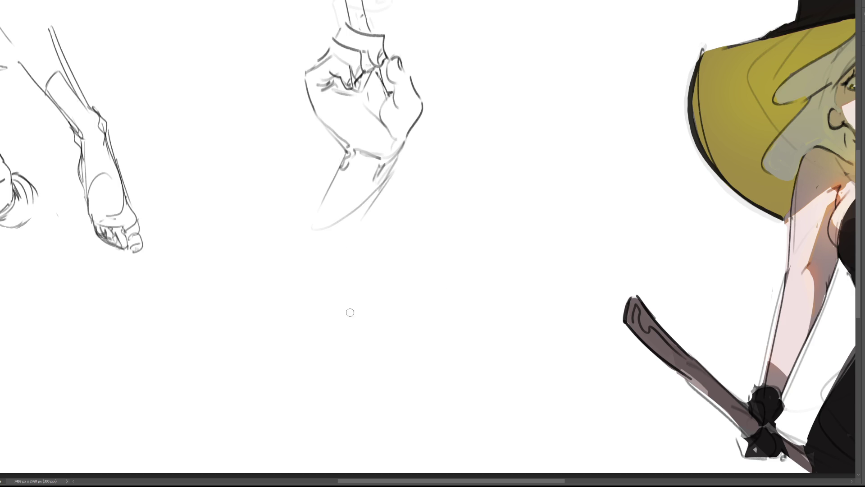
key(bracketright)
key(bracketright)
key(bracketright)
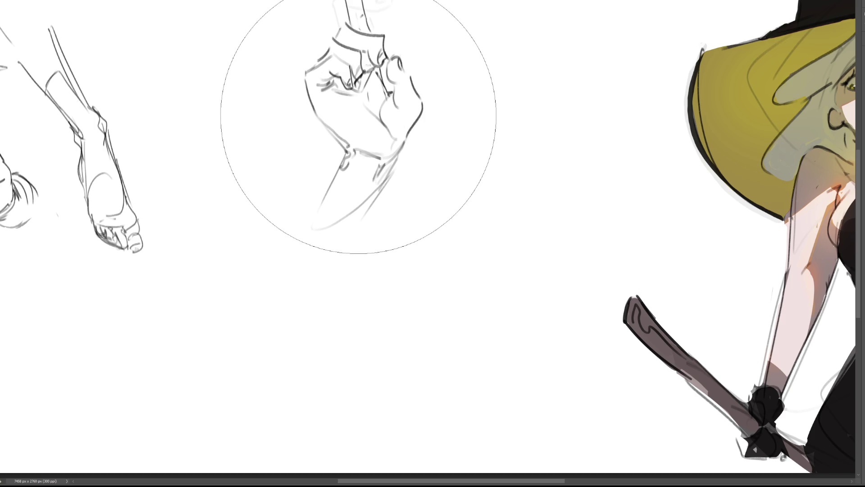
Step: Erase the entire clenched-hand and forearm sketch, return to the small brush, and pan right
drag(359, 121, 401, 320)
key(b)
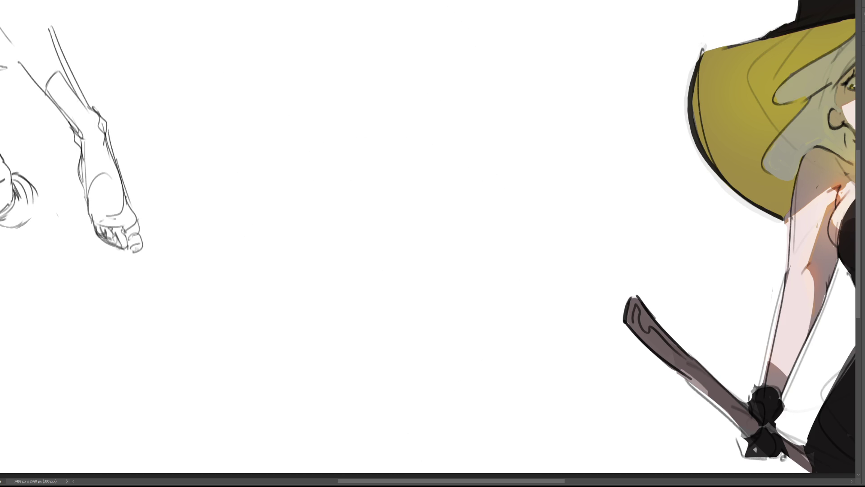
scroll(428, 237, right, 3)
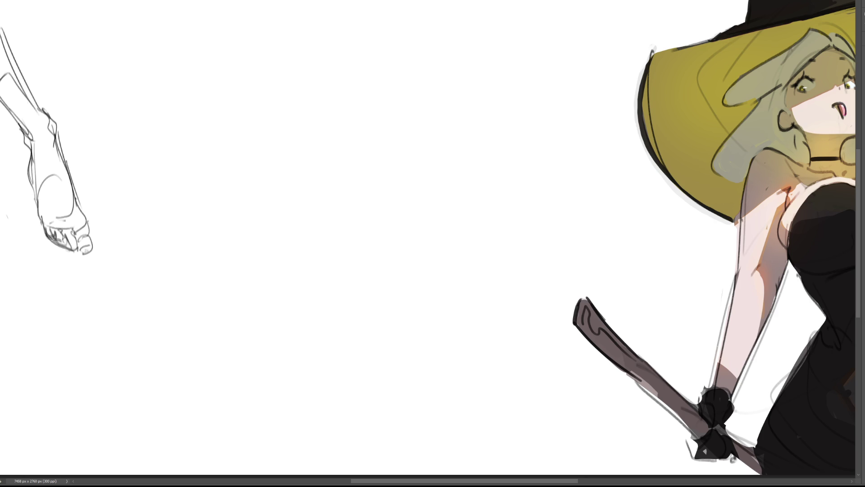
Step: Sketch a small head outline with chin, eyes, eyebrow, mouth and an ear
mouse_move(265, 81)
mouse_down()
mouse_move(276, 108)
mouse_move(283, 57)
mouse_move(318, 106)
mouse_move(309, 122)
mouse_up()
drag(317, 111, 299, 121)
mouse_move(272, 92)
mouse_down()
mouse_move(306, 97)
mouse_move(276, 83)
mouse_move(302, 85)
mouse_up()
drag(285, 117, 305, 117)
drag(321, 83, 320, 95)
Step: Add hair strokes and a curl, then refine the cheek, ear, jaw and chin lines
mouse_move(266, 59)
mouse_down()
mouse_move(261, 87)
mouse_move(300, 84)
mouse_move(283, 48)
mouse_move(314, 80)
mouse_up()
mouse_move(292, 45)
mouse_down()
mouse_move(315, 65)
mouse_move(288, 35)
mouse_up()
mouse_move(302, 36)
mouse_down()
mouse_move(336, 77)
mouse_move(336, 67)
mouse_move(333, 94)
mouse_up()
drag(266, 99, 268, 119)
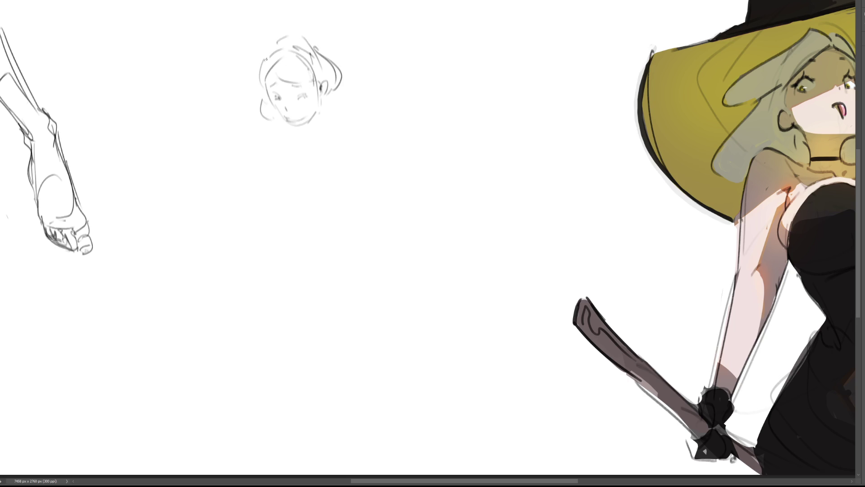
mouse_move(267, 82)
mouse_down()
mouse_move(286, 121)
mouse_move(316, 110)
mouse_up()
mouse_move(322, 94)
mouse_down()
mouse_move(330, 80)
mouse_move(324, 100)
mouse_up()
drag(327, 98, 320, 115)
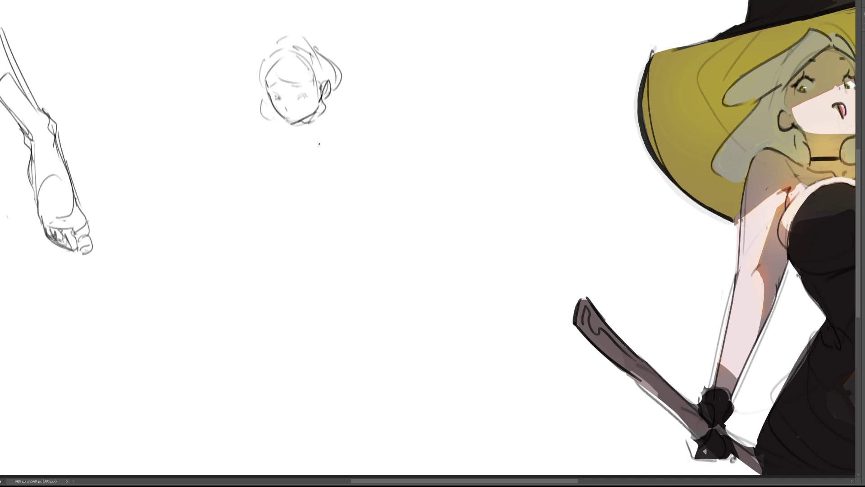
mouse_move(273, 126)
mouse_down()
mouse_move(293, 121)
mouse_move(310, 130)
mouse_move(300, 137)
mouse_move(314, 135)
mouse_up()
Step: Draw the neck, right shoulder and forearm with a cuff, undoing misplaced strokes
drag(276, 129, 279, 137)
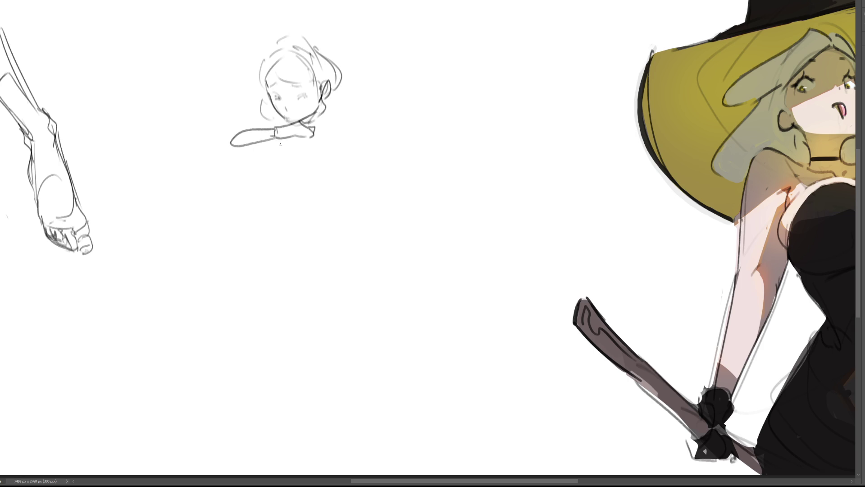
key(ctrl+z)
drag(314, 122, 321, 122)
mouse_move(330, 122)
mouse_down()
mouse_move(339, 150)
mouse_move(350, 108)
mouse_move(359, 152)
mouse_up()
key(ctrl+z)
mouse_move(333, 105)
mouse_down()
mouse_move(364, 127)
mouse_move(358, 163)
mouse_up()
key(ctrl+z)
mouse_move(337, 135)
mouse_down()
mouse_move(339, 188)
mouse_move(348, 190)
mouse_up()
drag(362, 151, 351, 187)
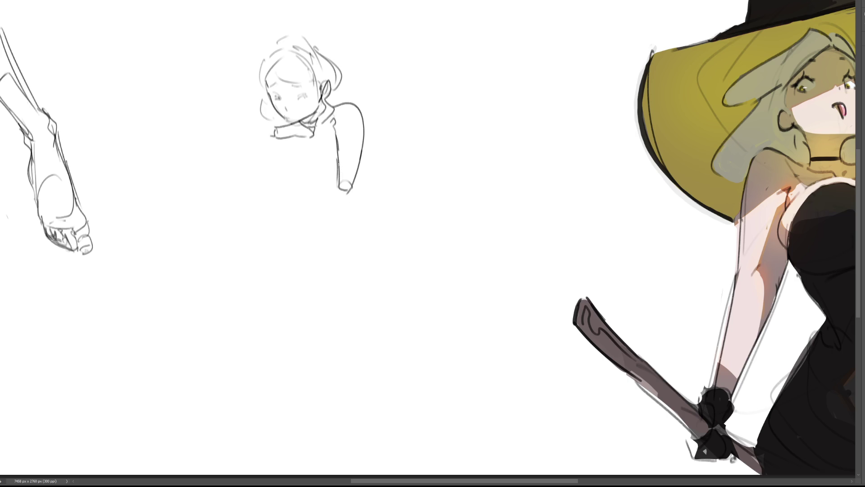
Step: Draw the lower forearm from the elbow and sketch leg lines with a foot
drag(337, 163, 281, 254)
drag(349, 189, 292, 245)
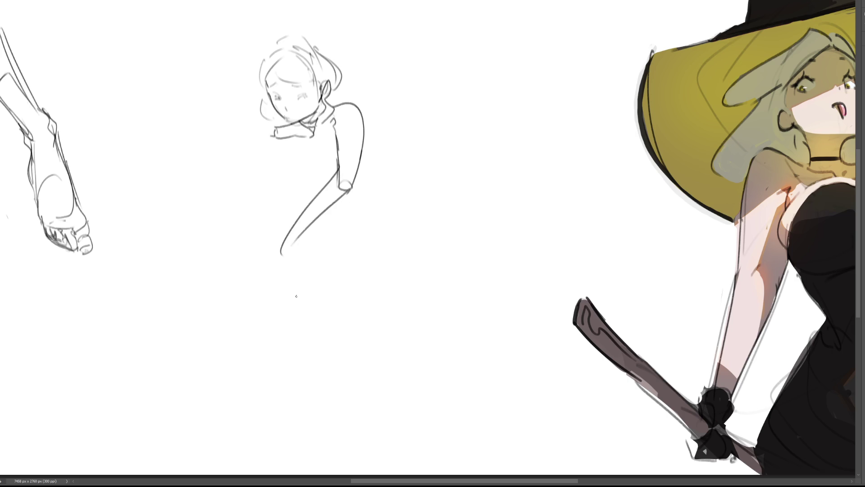
key(ctrl+z)
drag(348, 191, 302, 248)
key(ctrl+z)
mouse_move(348, 190)
mouse_down()
mouse_move(291, 243)
mouse_move(285, 270)
mouse_up()
mouse_move(301, 229)
mouse_down()
mouse_move(302, 270)
mouse_move(293, 281)
mouse_up()
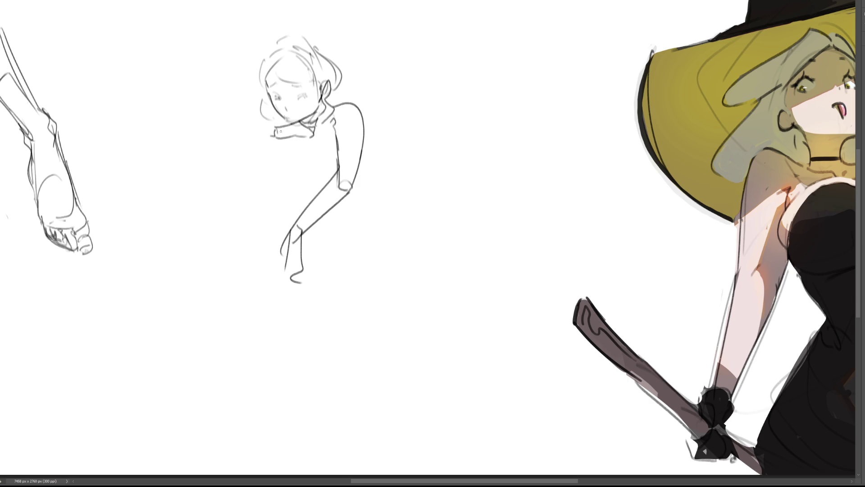
Step: Add the collar, a slanting left arm and the torso's inner edge
mouse_move(287, 131)
mouse_down()
mouse_move(281, 139)
mouse_move(302, 117)
mouse_up()
mouse_move(302, 121)
mouse_down()
mouse_move(317, 119)
mouse_move(315, 131)
mouse_up()
mouse_move(280, 133)
mouse_down()
mouse_move(288, 140)
mouse_move(240, 142)
mouse_move(281, 145)
mouse_move(283, 121)
mouse_up()
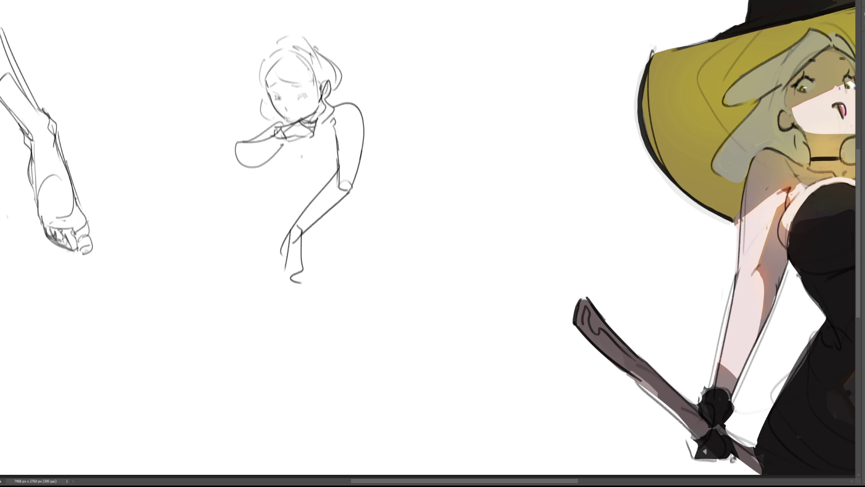
drag(249, 166, 224, 259)
drag(281, 161, 243, 257)
drag(291, 149, 307, 198)
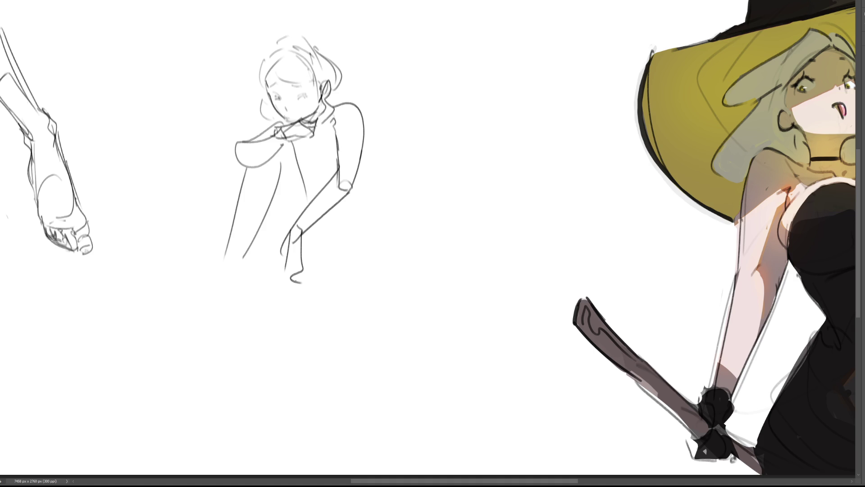
drag(271, 202, 283, 230)
Step: Draw the knees and both leg lines extending down to the foot
mouse_move(258, 177)
mouse_down()
mouse_move(281, 176)
mouse_move(257, 214)
mouse_move(258, 310)
mouse_move(274, 330)
mouse_up()
drag(292, 181, 283, 332)
key(ctrl+z)
mouse_move(288, 190)
mouse_down()
mouse_move(275, 330)
mouse_move(308, 193)
mouse_move(311, 293)
mouse_up()
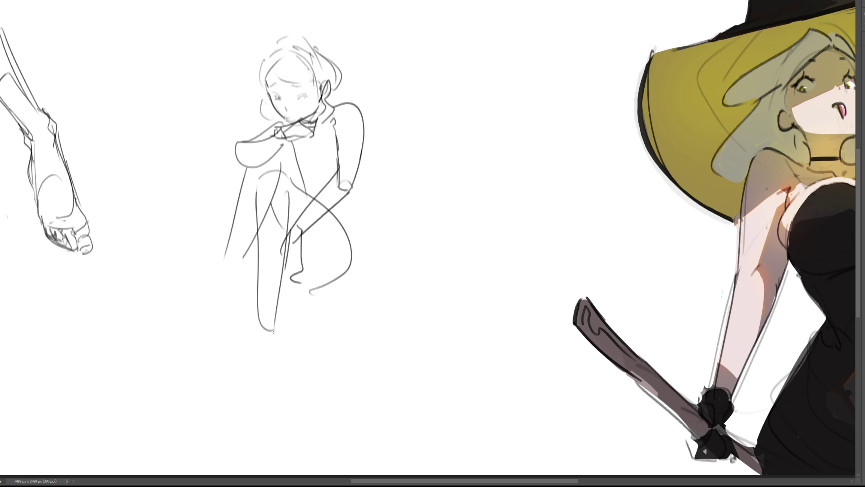
drag(257, 264, 272, 356)
drag(281, 297, 272, 356)
drag(281, 298, 288, 334)
drag(277, 301, 289, 389)
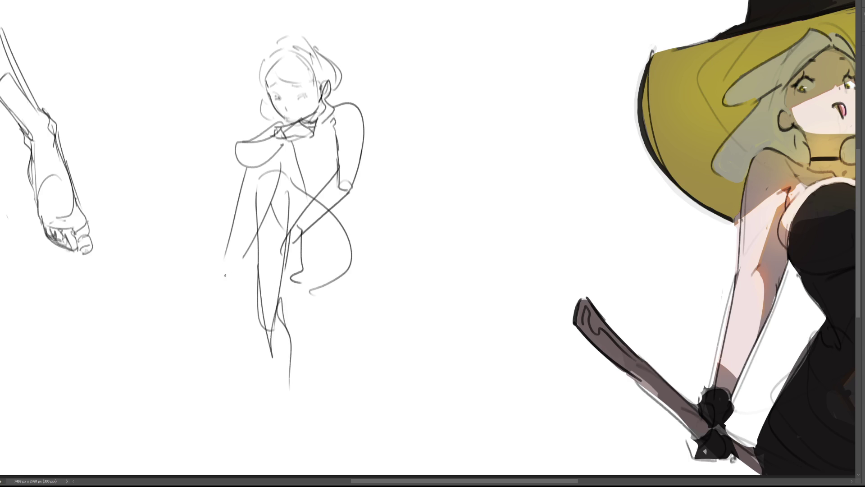
Step: Sketch and refine the hand at the end of the left arm
mouse_move(226, 253)
mouse_down()
mouse_move(234, 295)
mouse_move(241, 272)
mouse_up()
key(ctrl+z)
key(ctrl+z)
drag(232, 234, 214, 282)
drag(216, 268, 223, 302)
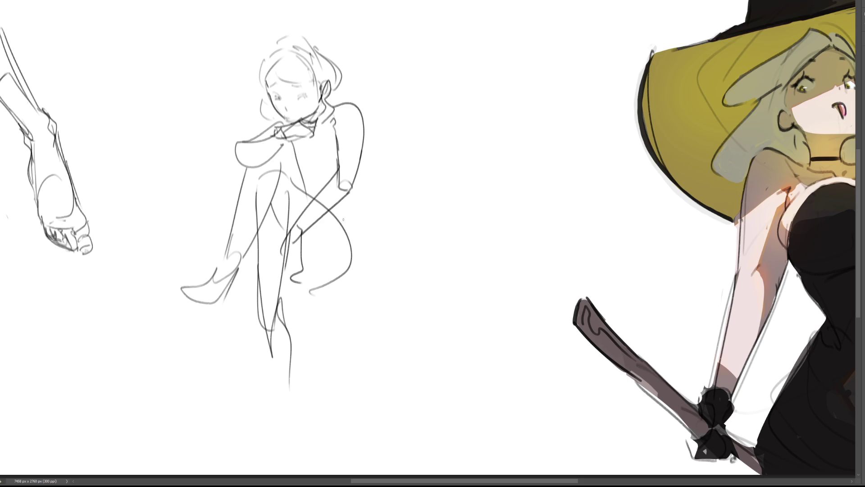
Step: Draw the right arm, a ground line and diagonal construction lines across chest and legs
mouse_move(355, 120)
mouse_down()
mouse_move(352, 195)
mouse_move(335, 215)
mouse_up()
drag(351, 181, 356, 274)
drag(222, 269, 435, 293)
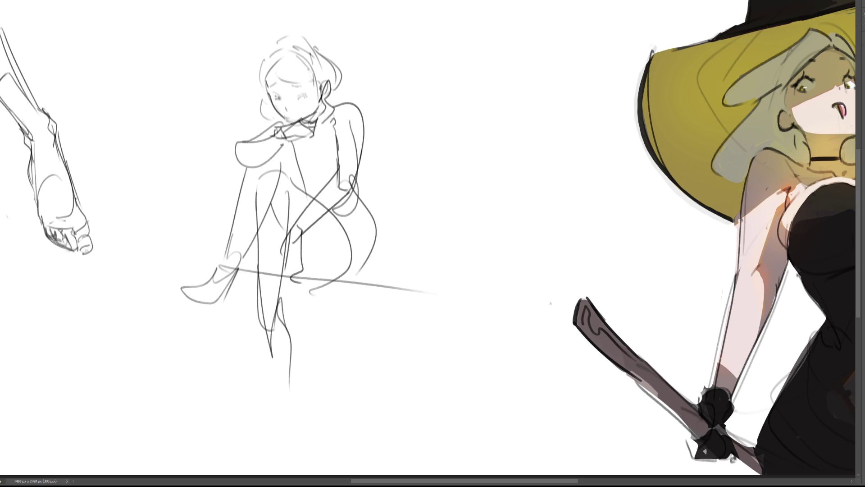
drag(440, 184, 334, 309)
drag(271, 149, 316, 196)
drag(331, 127, 265, 159)
mouse_move(349, 111)
mouse_down()
mouse_move(382, 227)
mouse_move(331, 297)
mouse_up()
drag(229, 255, 352, 315)
drag(299, 330, 446, 213)
drag(224, 233, 291, 189)
drag(373, 170, 433, 210)
Step: Add more loose construction lines over the legs, torso, face and right side
drag(446, 219, 372, 275)
drag(190, 77, 228, 253)
drag(277, 312, 350, 328)
mouse_move(200, 99)
mouse_down()
mouse_move(326, 212)
mouse_move(341, 325)
mouse_move(259, 41)
mouse_up()
drag(322, 19, 363, 52)
drag(418, 92, 324, 214)
drag(358, 173, 378, 254)
drag(192, 212, 280, 287)
drag(275, 218, 258, 301)
drag(180, 115, 271, 120)
drag(370, 141, 412, 118)
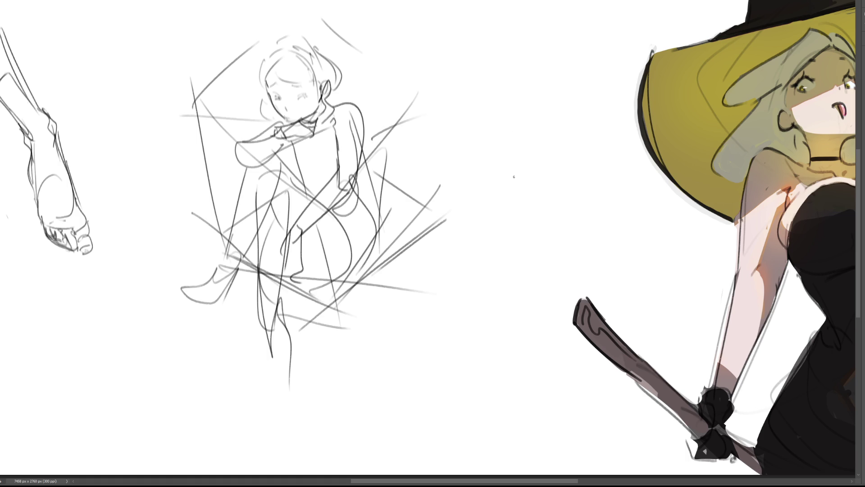
Step: Fade the seated figure to a light underlay and ink a darker head outline over it
key(e)
mouse_move(249, 80)
mouse_down()
mouse_move(258, 243)
mouse_move(236, 198)
mouse_move(406, 180)
mouse_move(287, 296)
mouse_move(330, 316)
mouse_move(261, 309)
mouse_move(288, 324)
mouse_up()
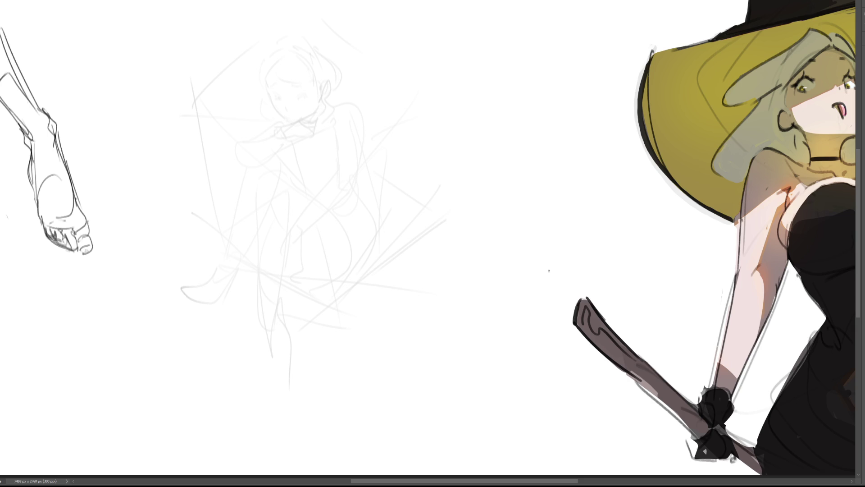
drag(264, 75, 286, 116)
drag(265, 76, 291, 44)
drag(296, 39, 329, 82)
Step: Ink the eye, glasses area and jaw below the ear, undoing misdrawn strokes
drag(274, 93, 277, 100)
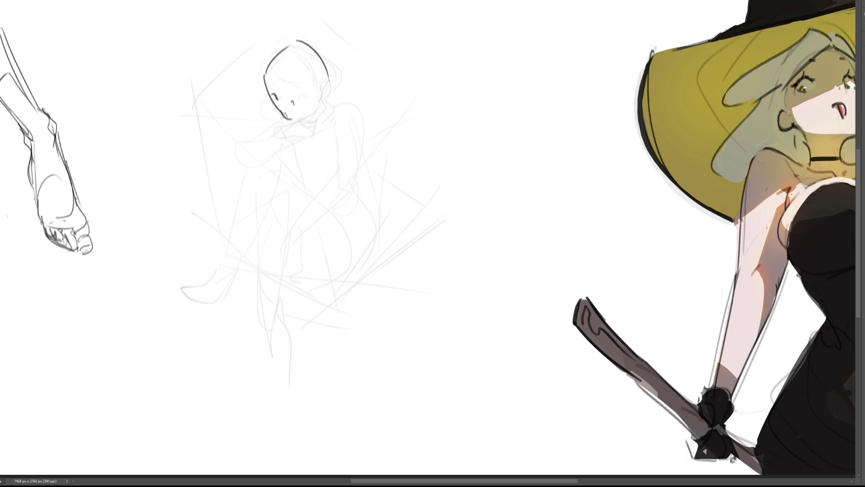
mouse_move(274, 125)
mouse_down()
mouse_move(284, 111)
mouse_move(271, 105)
mouse_move(291, 111)
mouse_move(321, 92)
mouse_move(320, 104)
mouse_up()
key(ctrl+z)
key(ctrl+z)
mouse_move(270, 58)
mouse_down()
mouse_move(316, 85)
mouse_move(304, 57)
mouse_move(316, 94)
mouse_move(283, 60)
mouse_move(301, 59)
mouse_move(303, 72)
mouse_up()
key(ctrl+z)
key(ctrl+z)
mouse_move(283, 117)
mouse_down()
mouse_move(295, 126)
mouse_move(321, 102)
mouse_move(324, 84)
mouse_move(324, 102)
mouse_up()
key(ctrl+z)
drag(325, 98, 311, 126)
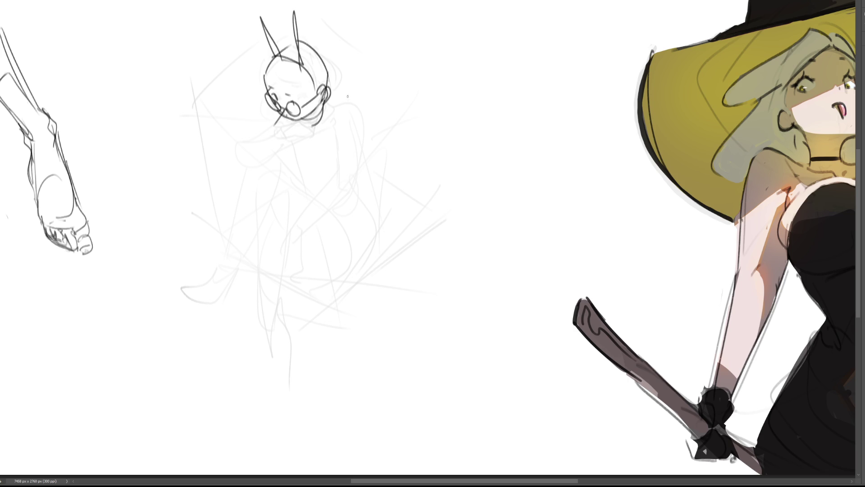
Step: Brush in the neck, shoulders, right arm and torso outline over the faded sketch
mouse_move(325, 108)
mouse_down()
mouse_move(311, 129)
mouse_move(327, 134)
mouse_move(325, 166)
mouse_move(281, 123)
mouse_move(335, 115)
mouse_up()
mouse_move(334, 117)
mouse_down()
mouse_move(341, 109)
mouse_move(332, 113)
mouse_move(347, 180)
mouse_up()
drag(326, 148, 337, 172)
drag(325, 130, 355, 212)
drag(360, 120, 371, 252)
drag(280, 118, 284, 171)
drag(291, 138, 336, 236)
mouse_move(301, 182)
mouse_down()
mouse_move(331, 242)
mouse_move(357, 237)
mouse_up()
mouse_move(363, 203)
mouse_down()
mouse_move(365, 244)
mouse_move(347, 270)
mouse_up()
Step: Draw the hips and both legs down to a foot at the bottom
drag(300, 185, 325, 262)
drag(363, 199, 361, 281)
drag(308, 220, 359, 334)
drag(376, 253, 373, 400)
mouse_move(294, 223)
mouse_down()
mouse_move(333, 387)
mouse_move(359, 418)
mouse_move(374, 406)
mouse_up()
drag(374, 408, 377, 443)
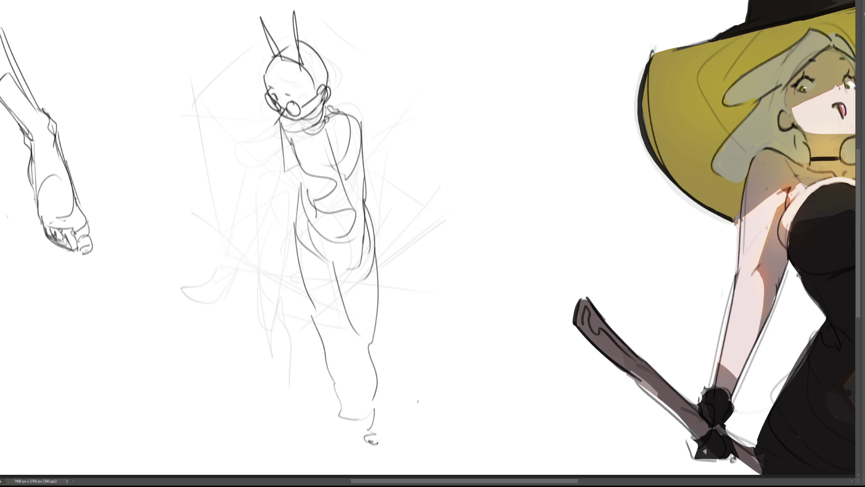
Step: Add collar details and a hand raised beside the face, redrawing the misplaced right-side stroke
mouse_move(283, 109)
mouse_down()
mouse_move(270, 120)
mouse_move(280, 147)
mouse_move(276, 141)
mouse_up()
mouse_move(283, 137)
mouse_down()
mouse_move(274, 180)
mouse_move(287, 185)
mouse_up()
mouse_move(286, 119)
mouse_down()
mouse_move(286, 140)
mouse_move(356, 193)
mouse_up()
mouse_move(361, 132)
mouse_down()
mouse_move(344, 207)
mouse_move(362, 284)
mouse_up()
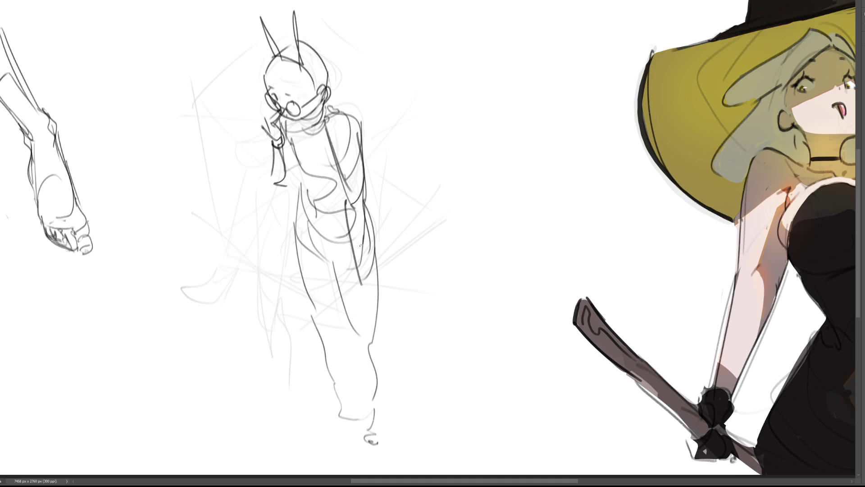
key(ctrl+z)
mouse_move(367, 179)
mouse_down()
mouse_move(366, 283)
mouse_move(375, 267)
mouse_up()
Step: Draw a hand with fingers resting at the figure's right hip
mouse_move(375, 267)
mouse_down()
mouse_move(367, 291)
mouse_move(351, 293)
mouse_up()
drag(353, 296, 358, 303)
drag(381, 264, 383, 292)
mouse_move(383, 293)
mouse_down()
mouse_move(367, 297)
mouse_move(377, 268)
mouse_up()
mouse_move(390, 263)
mouse_down()
mouse_move(393, 277)
mouse_move(367, 299)
mouse_up()
Step: Refine the waist, hip line and the body's right side
drag(311, 247, 331, 261)
drag(309, 187, 320, 197)
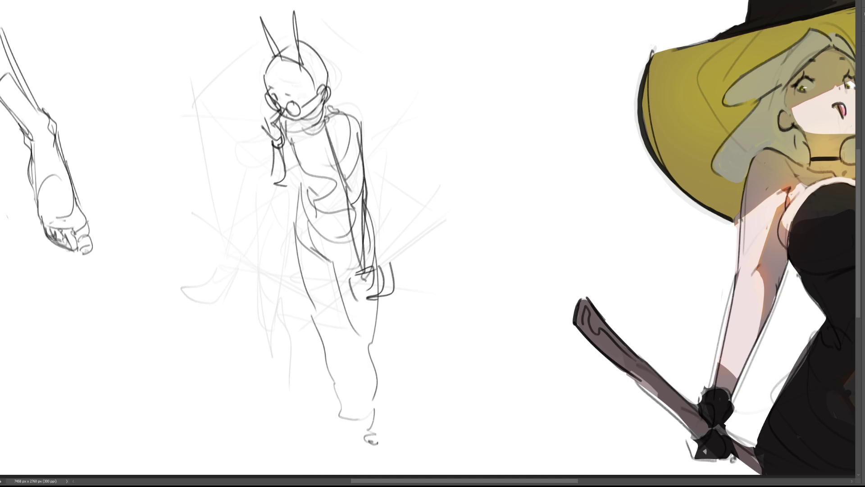
mouse_move(291, 130)
mouse_down()
mouse_move(312, 173)
mouse_move(345, 188)
mouse_move(303, 195)
mouse_move(296, 250)
mouse_up()
mouse_move(377, 212)
mouse_down()
mouse_move(366, 236)
mouse_move(374, 259)
mouse_move(339, 255)
mouse_move(348, 242)
mouse_up()
drag(306, 221, 340, 415)
Step: Darken both leg contours down to the ankle and draw the pointed foot
drag(334, 268, 361, 373)
drag(384, 283, 375, 443)
drag(353, 335, 373, 453)
mouse_move(337, 422)
mouse_down()
mouse_move(348, 423)
mouse_move(342, 315)
mouse_up()
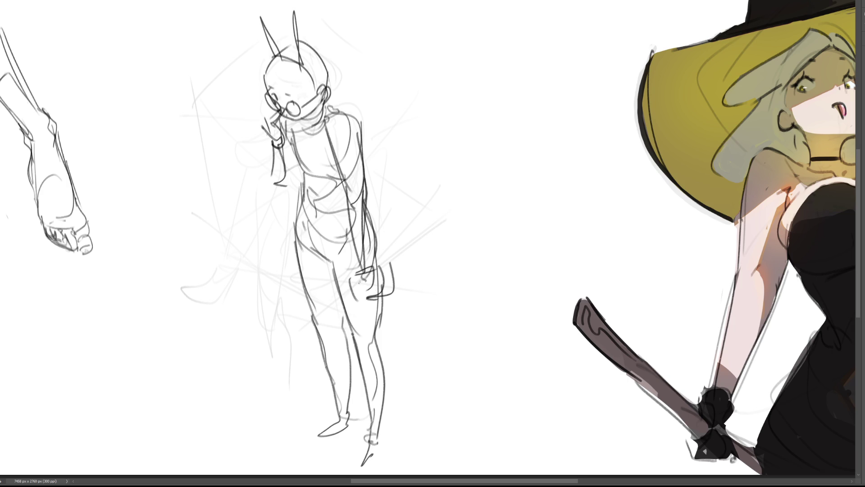
Step: Shift the figure sketch and its underlay left toward the foot study with a slight slant
key(v)
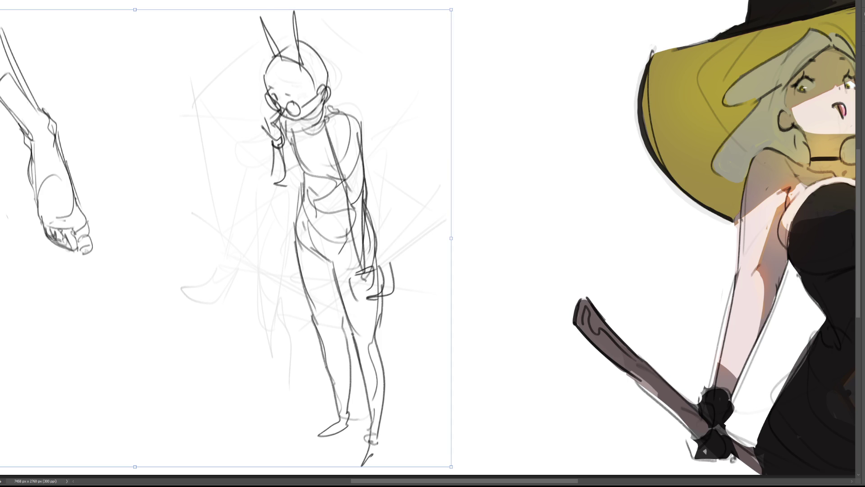
key(b)
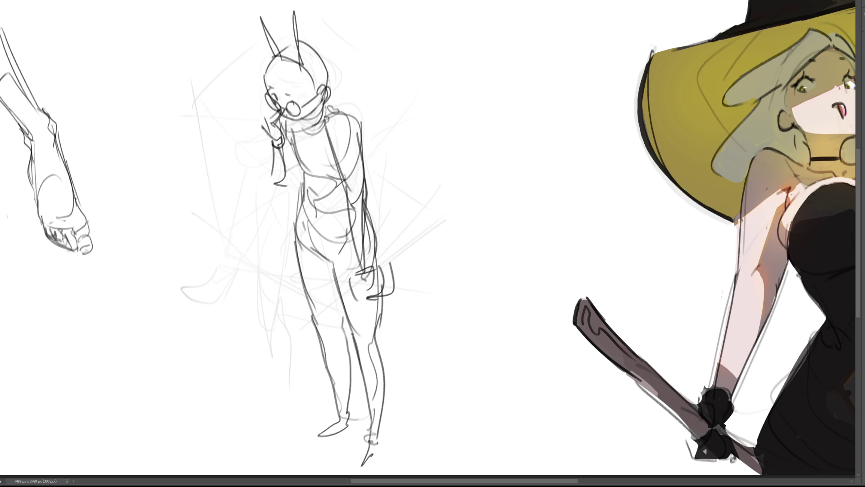
key(ctrl+d)
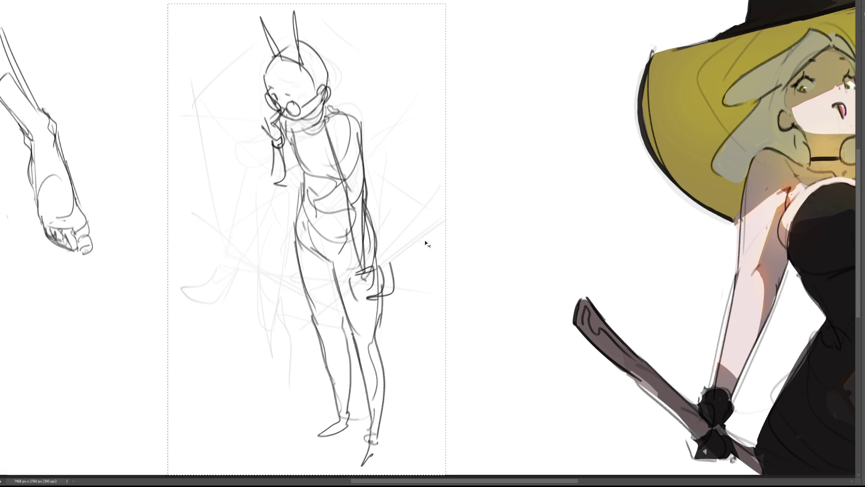
key(v)
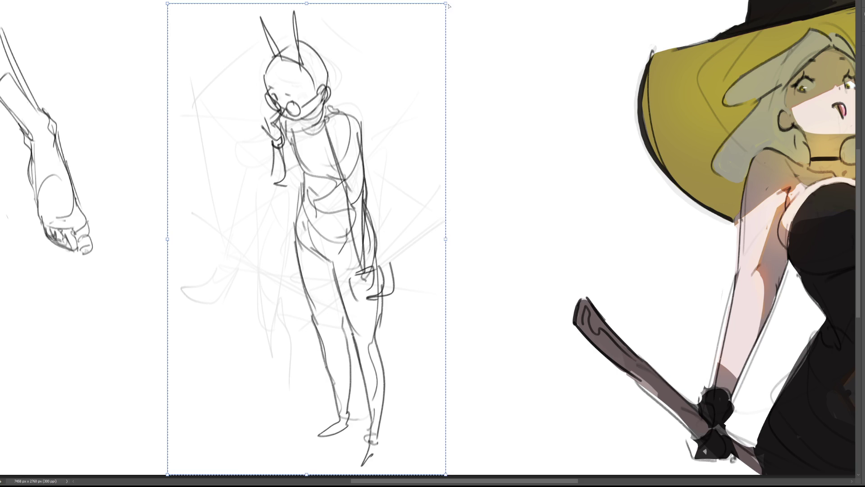
key(ctrl+t)
drag(311, 5, 328, 5)
drag(379, 81, 275, 76)
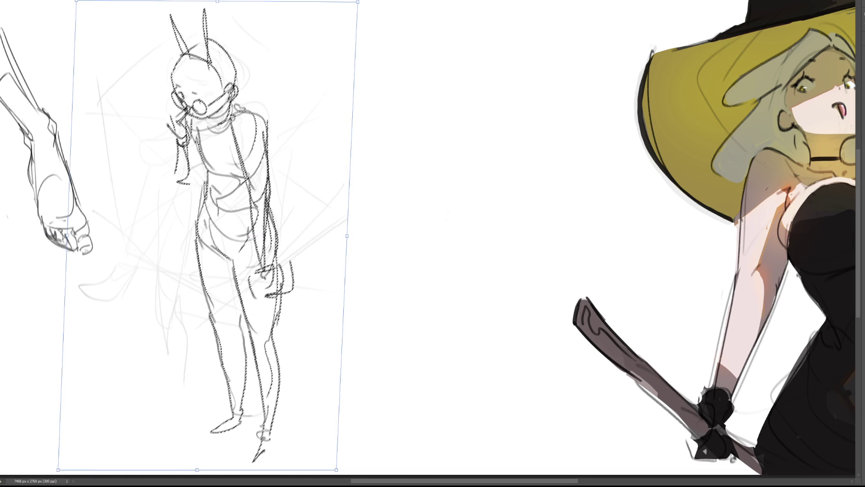
key(Return)
key(ctrl+d)
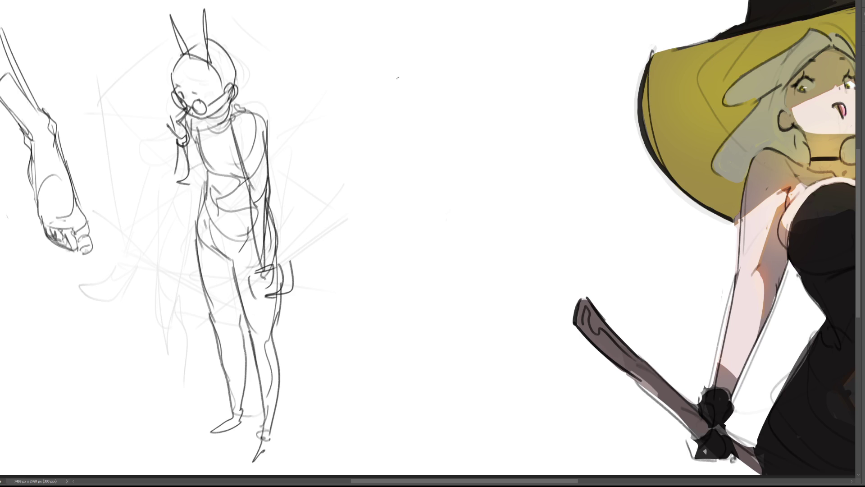
Step: Rough in a new head shape with loose loops, arcs and curves right of the figure
mouse_move(405, 58)
mouse_down()
mouse_move(393, 98)
mouse_move(414, 63)
mouse_up()
drag(465, 50, 495, 52)
mouse_move(408, 58)
mouse_down()
mouse_move(492, 42)
mouse_move(428, 35)
mouse_move(492, 63)
mouse_up()
drag(414, 84, 404, 97)
drag(460, 78, 494, 79)
mouse_move(421, 67)
mouse_down()
mouse_move(445, 69)
mouse_move(461, 50)
mouse_up()
drag(428, 84, 424, 110)
mouse_move(430, 100)
mouse_down()
mouse_move(439, 116)
mouse_move(427, 119)
mouse_move(436, 123)
mouse_move(423, 109)
mouse_move(444, 115)
mouse_up()
mouse_move(435, 83)
mouse_down()
mouse_move(431, 98)
mouse_move(449, 116)
mouse_move(441, 125)
mouse_move(450, 98)
mouse_move(479, 83)
mouse_move(512, 102)
mouse_up()
mouse_move(455, 99)
mouse_down()
mouse_move(504, 89)
mouse_move(419, 119)
mouse_up()
mouse_move(417, 100)
mouse_down()
mouse_move(411, 117)
mouse_move(388, 129)
mouse_move(418, 144)
mouse_up()
mouse_move(417, 143)
mouse_down()
mouse_move(448, 147)
mouse_move(487, 108)
mouse_move(423, 168)
mouse_move(444, 159)
mouse_up()
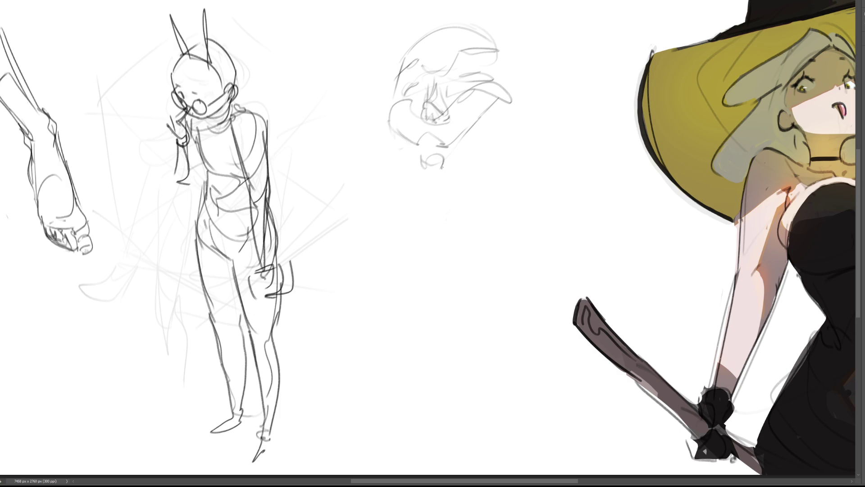
Step: Darken the head's left and right contours and lower jaw, and sketch an ear
mouse_move(388, 129)
mouse_down()
mouse_move(417, 167)
mouse_move(458, 156)
mouse_move(507, 98)
mouse_up()
drag(492, 113, 428, 170)
mouse_move(392, 135)
mouse_down()
mouse_move(404, 178)
mouse_move(435, 193)
mouse_move(456, 195)
mouse_move(494, 163)
mouse_up()
drag(450, 187, 509, 158)
mouse_move(519, 101)
mouse_down()
mouse_move(511, 160)
mouse_move(521, 83)
mouse_move(523, 95)
mouse_up()
mouse_move(516, 55)
mouse_down()
mouse_move(517, 135)
mouse_move(522, 127)
mouse_up()
drag(527, 96, 524, 139)
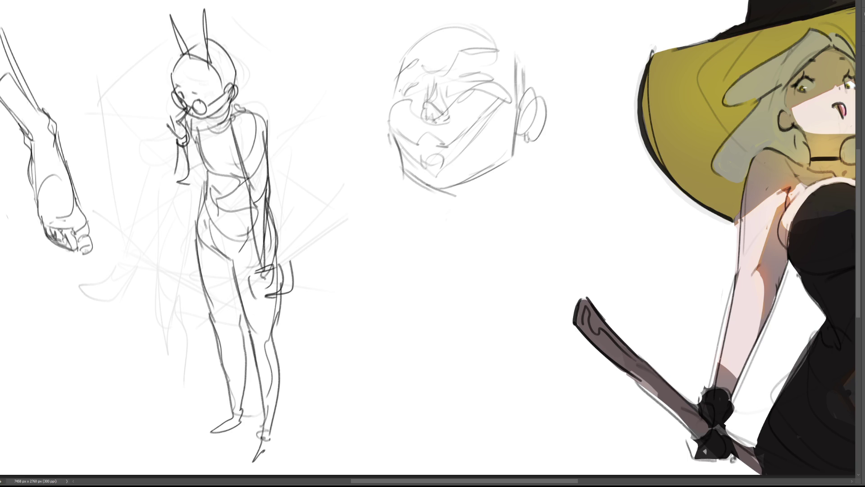
drag(514, 49, 501, 170)
Step: Draw the jaw line and long neck contours below the head
mouse_move(425, 185)
mouse_down()
mouse_move(459, 196)
mouse_move(500, 167)
mouse_up()
mouse_move(500, 168)
mouse_down()
mouse_move(436, 224)
mouse_move(482, 260)
mouse_up()
mouse_move(518, 155)
mouse_down()
mouse_move(510, 228)
mouse_move(432, 223)
mouse_move(489, 280)
mouse_up()
drag(518, 170, 503, 300)
mouse_move(517, 143)
mouse_down()
mouse_move(505, 207)
mouse_move(511, 157)
mouse_up()
drag(536, 69, 533, 93)
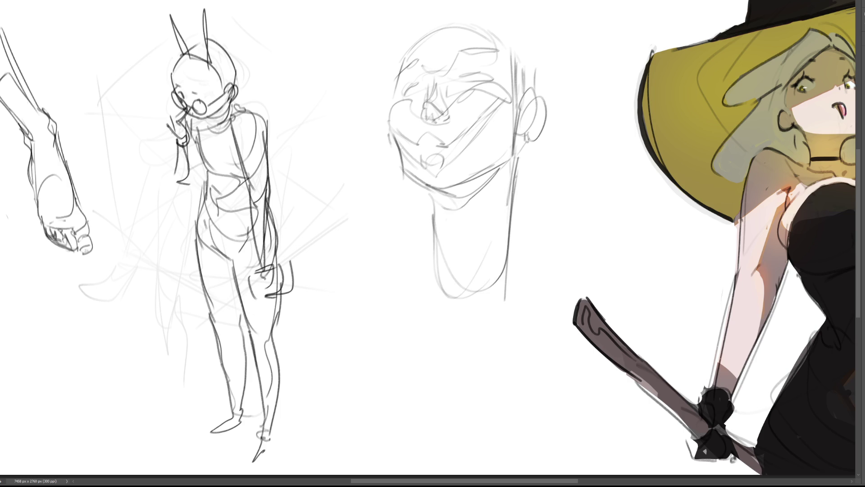
Step: Sketch long hair strands around the top of the head and falling beside the face
mouse_move(515, 157)
mouse_down()
mouse_move(525, 320)
mouse_move(560, 228)
mouse_move(533, 289)
mouse_up()
drag(547, 144, 545, 234)
mouse_move(400, 184)
mouse_down()
mouse_move(417, 238)
mouse_move(402, 242)
mouse_up()
mouse_move(390, 58)
mouse_down()
mouse_move(432, 21)
mouse_move(392, 72)
mouse_up()
drag(400, 31, 390, 97)
mouse_move(405, 17)
mouse_down()
mouse_move(377, 141)
mouse_move(403, 34)
mouse_up()
drag(464, 1, 521, 70)
drag(530, 23, 550, 103)
drag(559, 43, 564, 171)
drag(567, 115, 519, 252)
drag(400, 176, 379, 257)
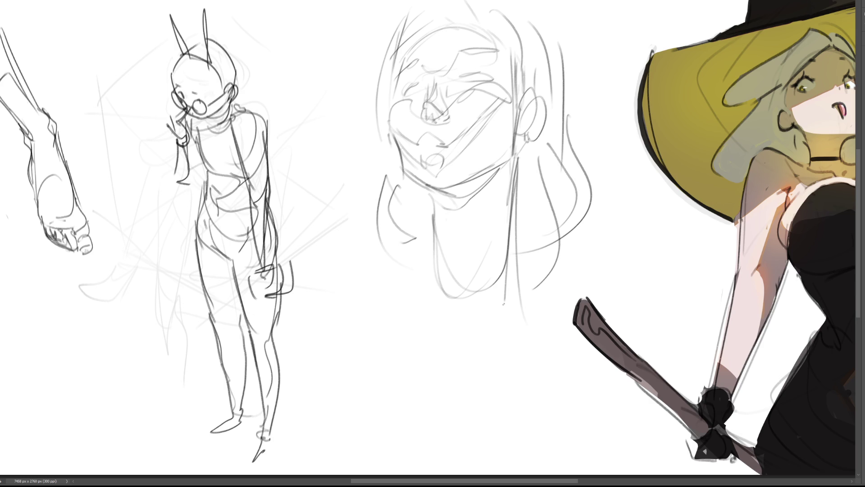
Step: Fade the head sketch's lines lighter with a large soft eraser
key(e)
mouse_move(487, 324)
mouse_down()
mouse_move(518, 189)
mouse_move(451, 90)
mouse_move(485, 324)
mouse_up()
key(b)
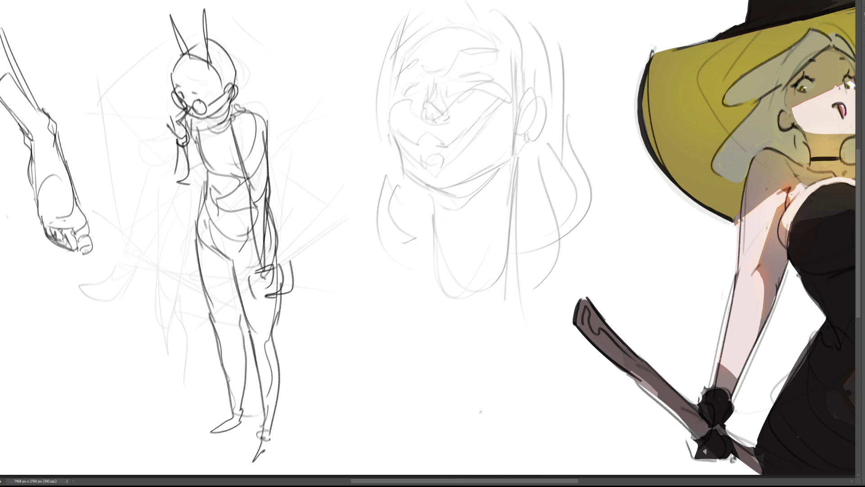
Step: Draw the right eye as an almond shape with upper and lower lids
mouse_move(463, 81)
mouse_down()
mouse_move(480, 69)
mouse_move(491, 77)
mouse_move(477, 71)
mouse_up()
drag(467, 78, 464, 80)
drag(466, 82, 492, 80)
mouse_move(485, 76)
mouse_down()
mouse_move(494, 71)
mouse_move(488, 66)
mouse_move(500, 71)
mouse_move(472, 80)
mouse_up()
drag(467, 78, 480, 81)
Step: Draw the left eye's upper lid with lashes and a stroke beneath
mouse_move(404, 94)
mouse_down()
mouse_move(414, 82)
mouse_move(431, 90)
mouse_move(399, 90)
mouse_up()
key(ctrl+z)
key(ctrl+z)
key(ctrl+z)
mouse_move(406, 87)
mouse_down()
mouse_move(397, 94)
mouse_move(404, 91)
mouse_up()
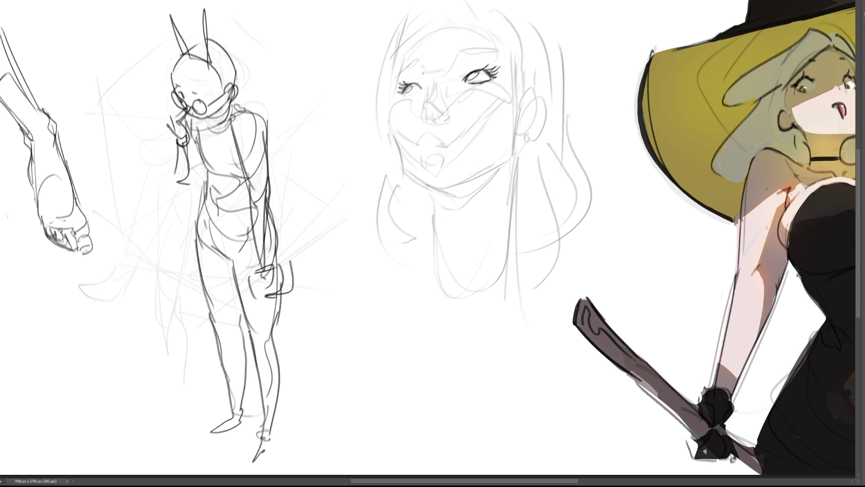
drag(404, 96, 418, 91)
Step: Lasso the right eye and nudge it into position with Free Transform
mouse_move(500, 84)
mouse_down()
mouse_move(478, 62)
mouse_move(453, 74)
mouse_move(501, 81)
mouse_move(491, 82)
mouse_up()
key(ctrl+t)
key(Return)
key(ctrl+d)
Step: Ink the left eyebrow, nostrils, the nose's right side and both lips
key(b)
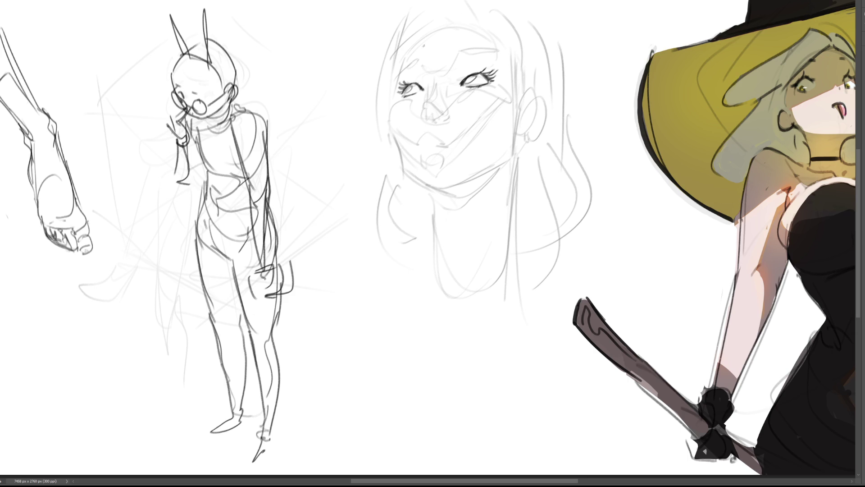
mouse_move(398, 74)
mouse_down()
mouse_move(418, 59)
mouse_move(491, 54)
mouse_move(484, 50)
mouse_up()
drag(425, 112, 442, 123)
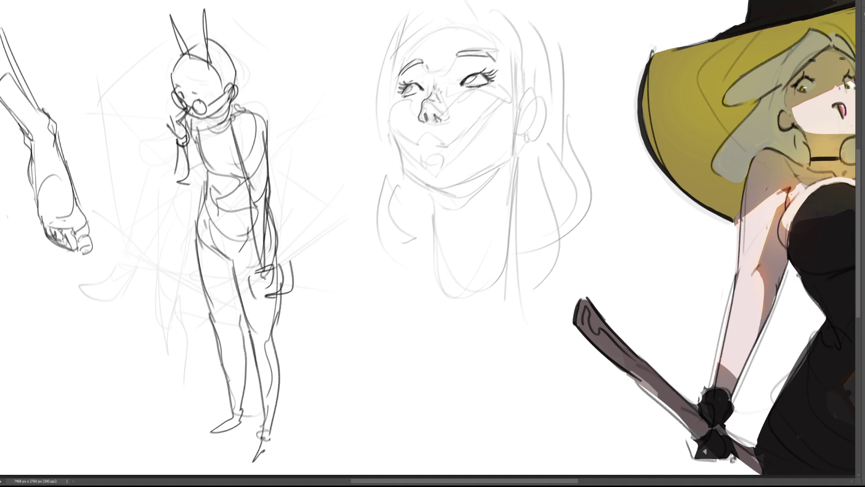
drag(447, 110, 433, 125)
mouse_move(433, 145)
mouse_down()
mouse_move(453, 147)
mouse_move(444, 136)
mouse_up()
mouse_move(430, 158)
mouse_down()
mouse_move(446, 149)
mouse_move(435, 166)
mouse_up()
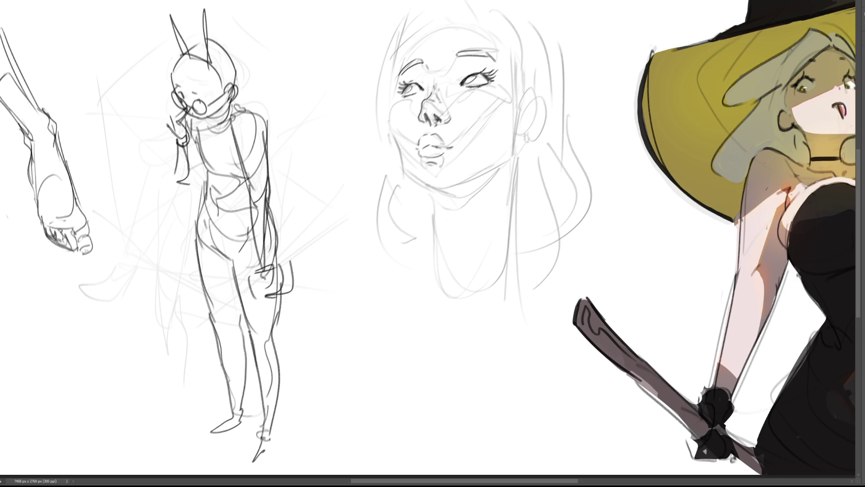
key(ctrl+z)
Step: Darken the left cheek, chin and jaw under the ear, plus the right contour near the hair
mouse_move(392, 107)
mouse_down()
mouse_move(399, 156)
mouse_move(431, 191)
mouse_move(436, 283)
mouse_up()
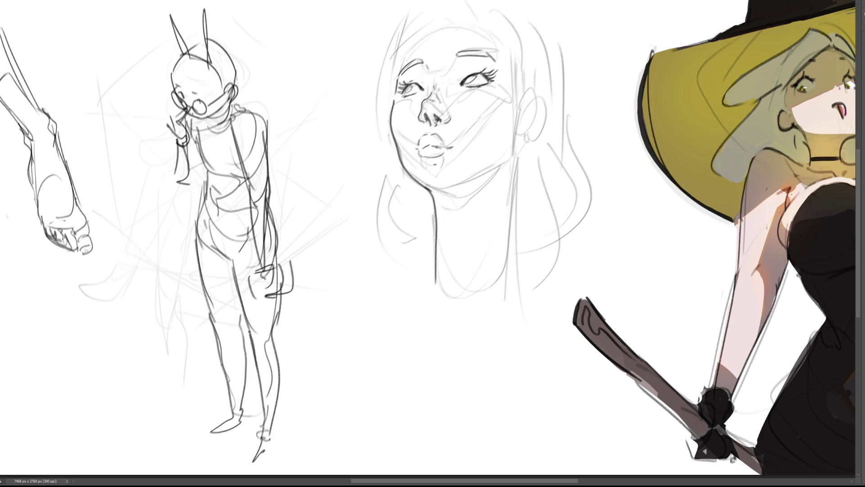
mouse_move(434, 189)
mouse_down()
mouse_move(453, 192)
mouse_move(496, 170)
mouse_up()
mouse_move(520, 138)
mouse_down()
mouse_move(509, 160)
mouse_move(520, 136)
mouse_up()
key(ctrl+z)
drag(519, 135, 496, 173)
drag(521, 56, 518, 83)
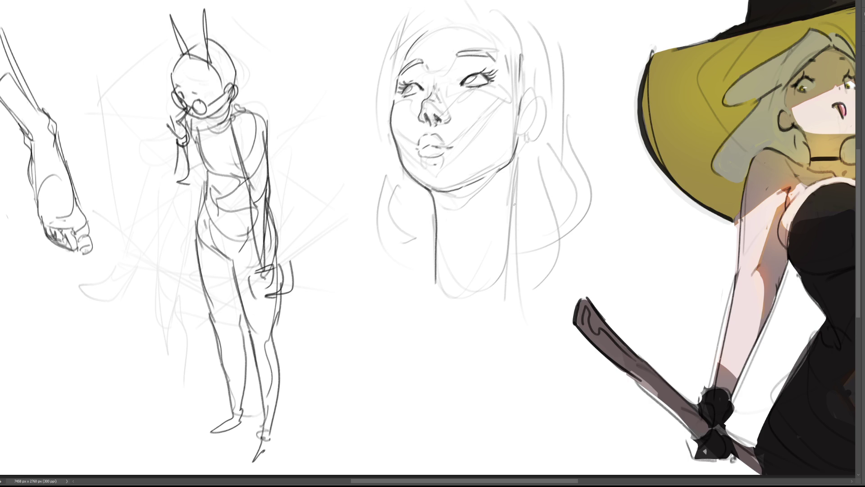
mouse_move(368, 46)
mouse_down()
mouse_move(434, 103)
mouse_move(547, 16)
mouse_move(377, 257)
mouse_up()
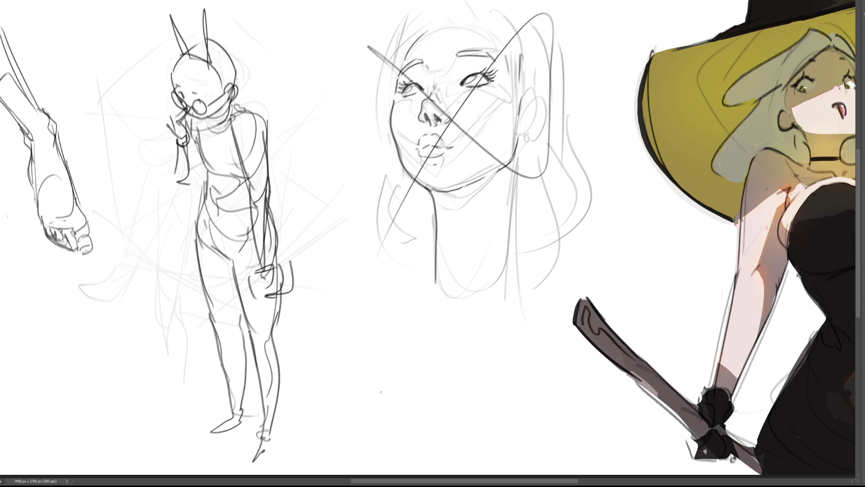
Step: Fade the face study and standing figure to light grey with the soft eraser, then begin a wrist cylinder
key(e)
mouse_move(412, 333)
mouse_down()
mouse_move(405, 113)
mouse_move(518, 275)
mouse_move(518, 113)
mouse_move(478, 122)
mouse_move(484, 235)
mouse_move(457, 191)
mouse_move(469, 50)
mouse_move(445, 59)
mouse_move(509, 25)
mouse_move(373, 23)
mouse_move(528, 73)
mouse_move(496, 175)
mouse_up()
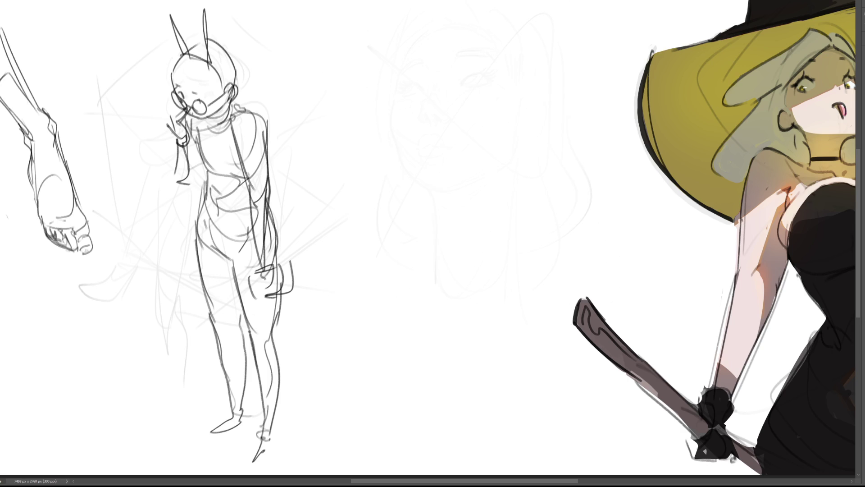
key(ctrl+0)
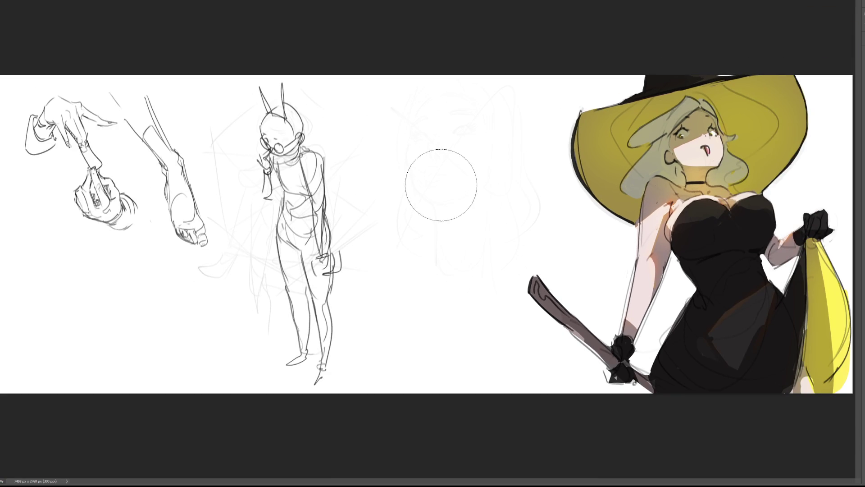
mouse_move(266, 59)
mouse_down()
mouse_move(280, 77)
mouse_move(290, 337)
mouse_move(323, 312)
mouse_move(250, 146)
mouse_move(209, 305)
mouse_move(270, 299)
mouse_move(285, 410)
mouse_move(331, 354)
mouse_up()
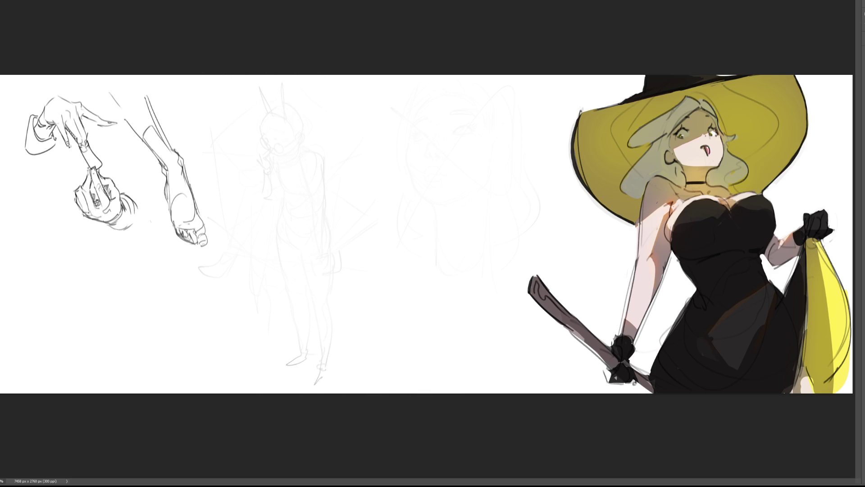
key(ctrl+plus)
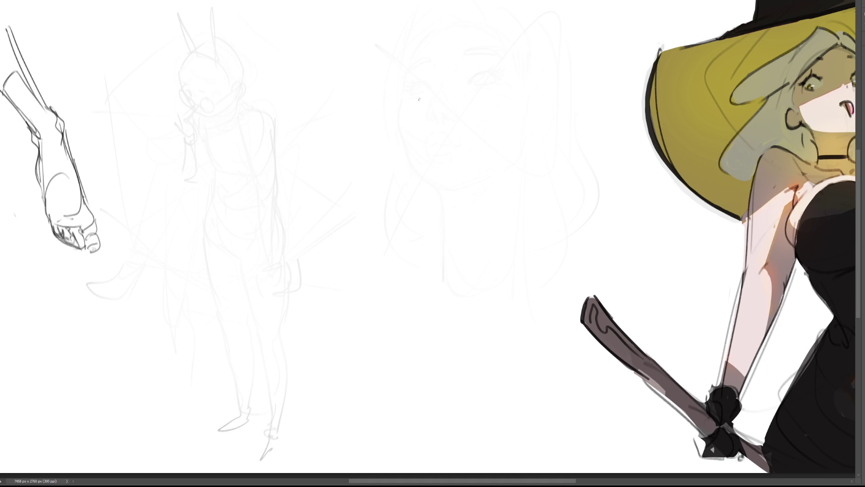
mouse_move(432, 121)
mouse_down()
mouse_move(435, 147)
mouse_move(454, 112)
mouse_move(459, 147)
mouse_up()
Step: Sketch a wrist cylinder marked with an X and rough in the hand, fingertips and thumb
mouse_move(458, 113)
mouse_down()
mouse_move(469, 142)
mouse_move(464, 132)
mouse_up()
mouse_move(463, 123)
mouse_down()
mouse_move(455, 134)
mouse_move(400, 126)
mouse_move(408, 155)
mouse_up()
drag(416, 160, 441, 153)
mouse_move(394, 126)
mouse_down()
mouse_move(394, 145)
mouse_move(413, 165)
mouse_up()
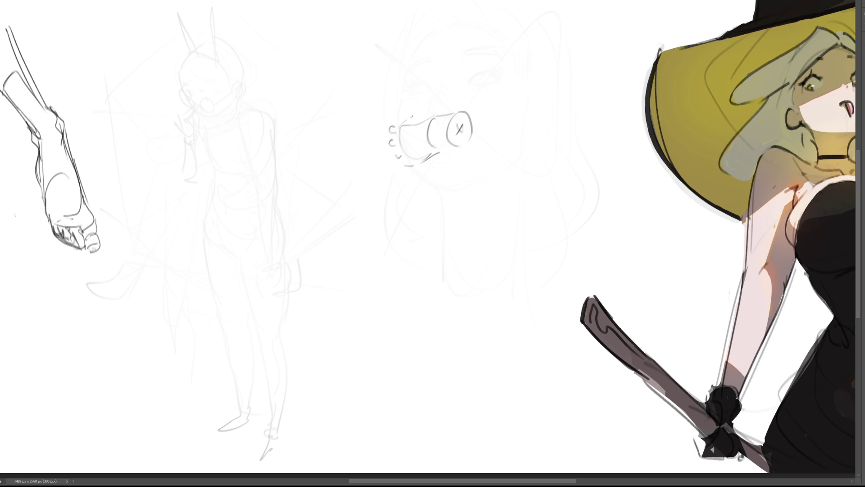
drag(422, 116, 388, 108)
key(ctrl+z)
mouse_move(406, 103)
mouse_down()
mouse_move(404, 112)
mouse_move(431, 117)
mouse_move(410, 118)
mouse_move(434, 110)
mouse_up()
key(ctrl+z)
drag(436, 154, 450, 149)
Step: Outline a pointing finger and a second finger, then ink the wrist cylinder's edges
mouse_move(403, 118)
mouse_down()
mouse_move(389, 129)
mouse_move(390, 152)
mouse_move(409, 166)
mouse_up()
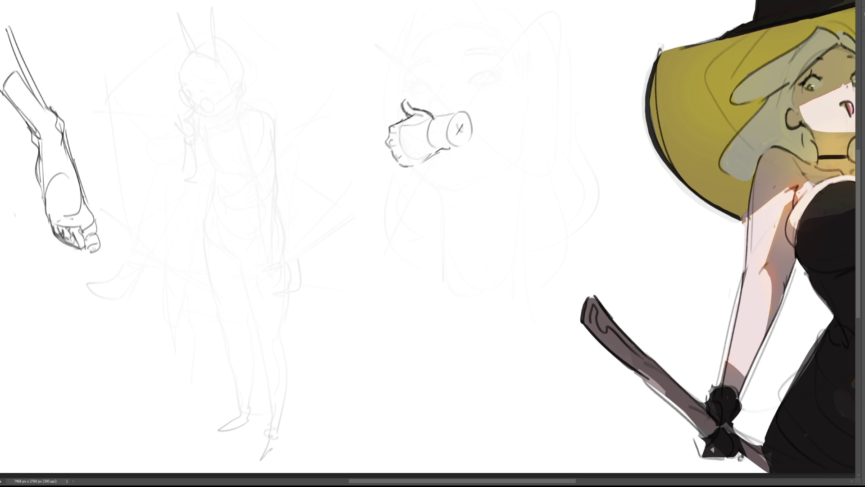
mouse_move(390, 126)
mouse_down()
mouse_move(369, 140)
mouse_move(385, 141)
mouse_up()
mouse_move(387, 137)
mouse_down()
mouse_move(363, 159)
mouse_move(385, 152)
mouse_up()
key(ctrl+z)
key(ctrl+z)
key(ctrl+z)
mouse_move(388, 139)
mouse_down()
mouse_move(363, 156)
mouse_move(391, 148)
mouse_move(384, 159)
mouse_up()
mouse_move(380, 164)
mouse_down()
mouse_move(394, 154)
mouse_move(386, 164)
mouse_move(412, 165)
mouse_move(388, 168)
mouse_move(359, 146)
mouse_move(389, 128)
mouse_up()
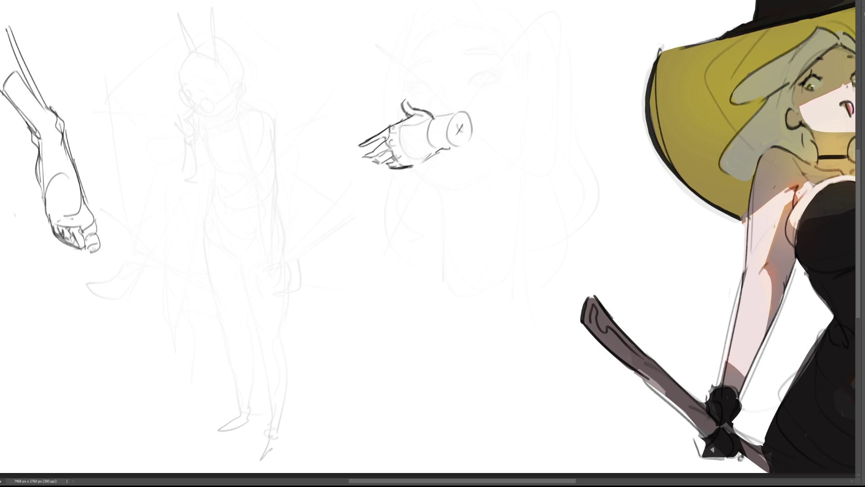
drag(413, 166, 459, 148)
mouse_move(432, 117)
mouse_down()
mouse_move(437, 146)
mouse_move(426, 140)
mouse_move(454, 115)
mouse_move(473, 116)
mouse_up()
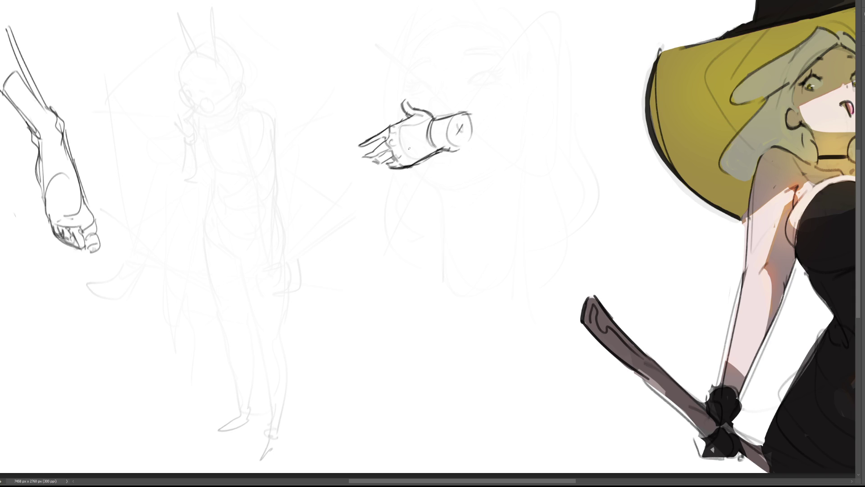
Step: Block in a boxy second hand with a thumb below the first
mouse_move(445, 191)
mouse_down()
mouse_move(438, 224)
mouse_move(460, 185)
mouse_move(474, 175)
mouse_move(479, 184)
mouse_move(480, 226)
mouse_move(429, 238)
mouse_move(460, 241)
mouse_move(452, 254)
mouse_up()
mouse_move(429, 237)
mouse_down()
mouse_move(445, 254)
mouse_move(502, 205)
mouse_move(494, 215)
mouse_move(504, 197)
mouse_move(500, 165)
mouse_up()
mouse_move(500, 165)
mouse_down()
mouse_move(491, 183)
mouse_move(498, 180)
mouse_up()
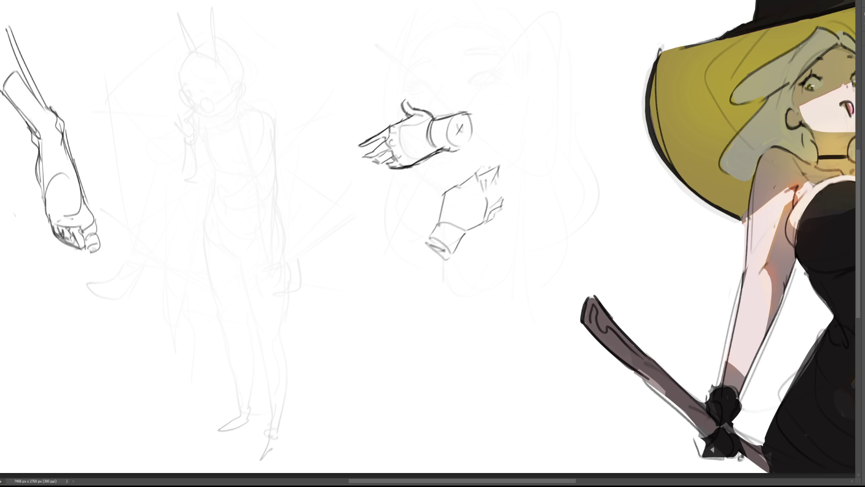
Step: Finish the lower hand's fingertips, then draw the figure's head outline, chin, a closed eye and hair lines
mouse_move(465, 176)
mouse_down()
mouse_move(456, 186)
mouse_move(508, 180)
mouse_move(485, 216)
mouse_up()
mouse_move(497, 177)
mouse_down()
mouse_move(517, 179)
mouse_move(482, 184)
mouse_up()
mouse_move(212, 63)
mouse_down()
mouse_move(220, 103)
mouse_move(233, 38)
mouse_move(259, 51)
mouse_move(261, 107)
mouse_up()
drag(215, 90, 224, 107)
drag(223, 107, 237, 118)
mouse_move(220, 83)
mouse_down()
mouse_move(229, 94)
mouse_move(257, 75)
mouse_move(272, 85)
mouse_move(217, 94)
mouse_up()
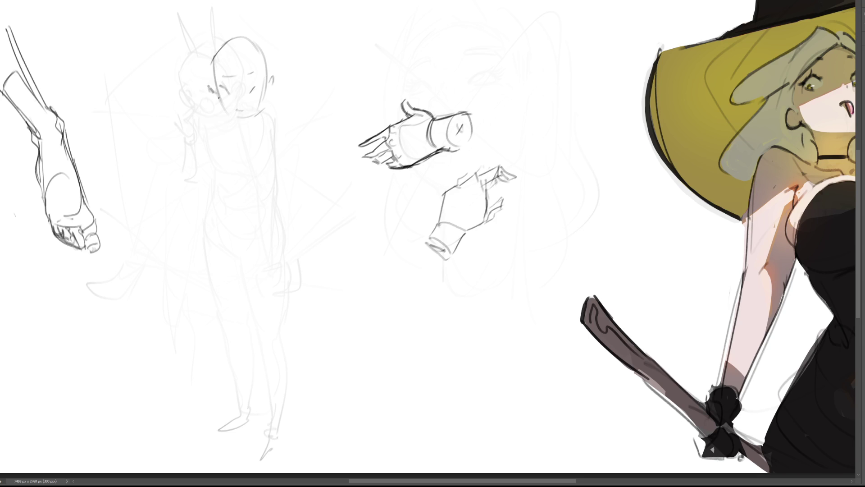
mouse_move(216, 60)
mouse_down()
mouse_move(218, 99)
mouse_move(250, 43)
mouse_move(270, 78)
mouse_up()
Step: Sketch hair strokes around the head, a bun on top and the side of the head
mouse_move(221, 45)
mouse_down()
mouse_move(211, 60)
mouse_move(261, 30)
mouse_up()
drag(264, 45, 270, 78)
drag(222, 38, 251, 32)
drag(212, 50, 210, 81)
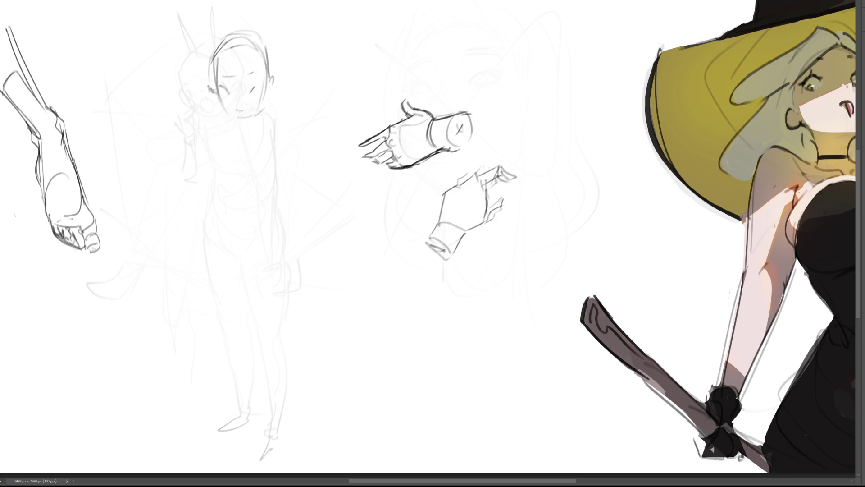
mouse_move(231, 26)
mouse_down()
mouse_move(255, 22)
mouse_move(266, 52)
mouse_up()
drag(233, 130, 205, 162)
Step: Draw the shoulders, chest, right arm with its hand, and the left arm and hand
drag(218, 190, 266, 158)
drag(276, 130, 299, 189)
drag(297, 139, 298, 210)
drag(307, 211, 334, 252)
mouse_move(293, 228)
mouse_down()
mouse_move(342, 272)
mouse_move(360, 267)
mouse_move(362, 284)
mouse_up()
mouse_move(210, 201)
mouse_down()
mouse_move(178, 241)
mouse_move(185, 259)
mouse_up()
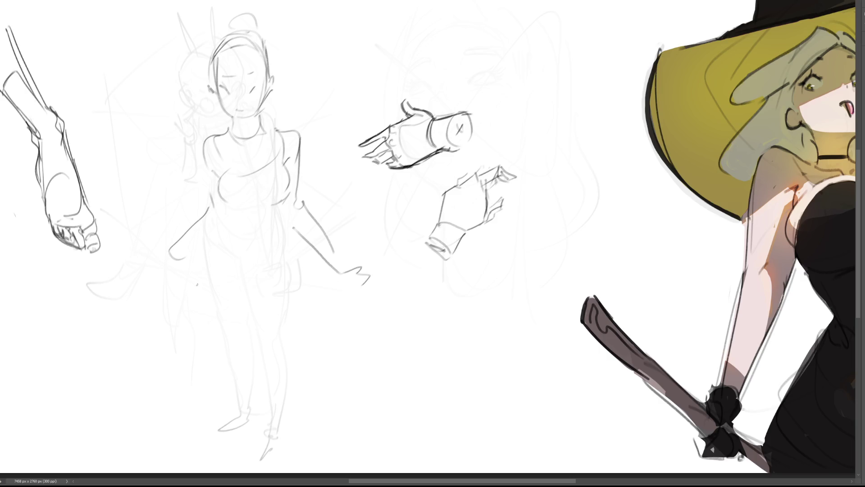
Step: Outline both sides of the waist, the lower torso, and both hips and thighs
drag(221, 201, 231, 229)
mouse_move(285, 203)
mouse_down()
mouse_move(280, 234)
mouse_move(245, 226)
mouse_move(268, 225)
mouse_move(279, 246)
mouse_up()
drag(225, 226, 225, 251)
mouse_move(285, 225)
mouse_down()
mouse_move(281, 252)
mouse_move(254, 265)
mouse_move(255, 252)
mouse_move(220, 255)
mouse_move(239, 301)
mouse_up()
mouse_move(223, 263)
mouse_down()
mouse_move(254, 308)
mouse_move(282, 272)
mouse_up()
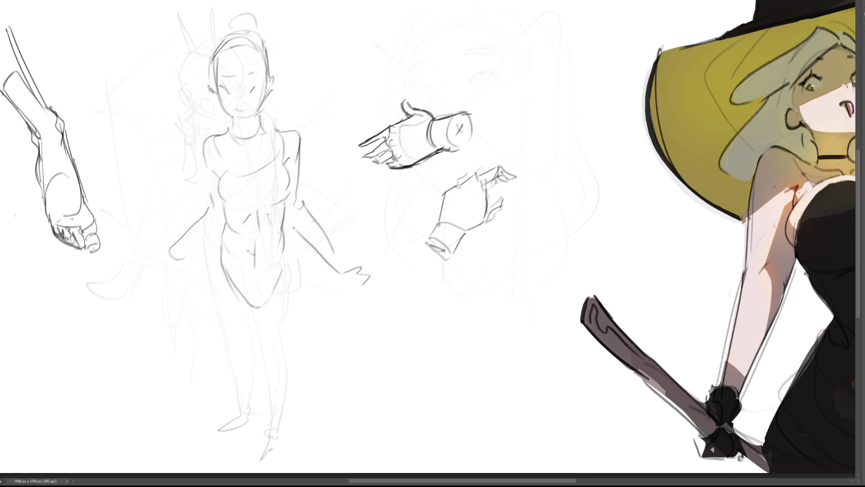
mouse_move(287, 231)
mouse_down()
mouse_move(299, 282)
mouse_move(280, 297)
mouse_up()
Step: Draw both hips and legs down to the ankles and feet, including calf lines
mouse_move(302, 261)
mouse_down()
mouse_move(310, 292)
mouse_move(289, 300)
mouse_up()
drag(201, 267, 219, 301)
mouse_move(285, 297)
mouse_down()
mouse_move(269, 314)
mouse_move(301, 410)
mouse_up()
mouse_move(305, 266)
mouse_down()
mouse_move(330, 383)
mouse_move(323, 414)
mouse_up()
mouse_move(205, 266)
mouse_down()
mouse_move(209, 280)
mouse_move(247, 309)
mouse_move(240, 422)
mouse_up()
drag(200, 280, 225, 421)
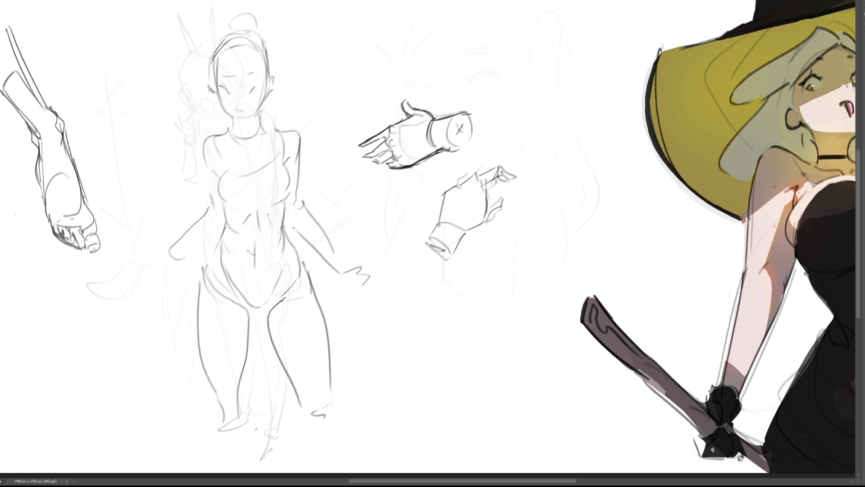
drag(301, 410, 326, 430)
drag(330, 385, 341, 471)
drag(240, 414, 224, 430)
drag(207, 387, 220, 468)
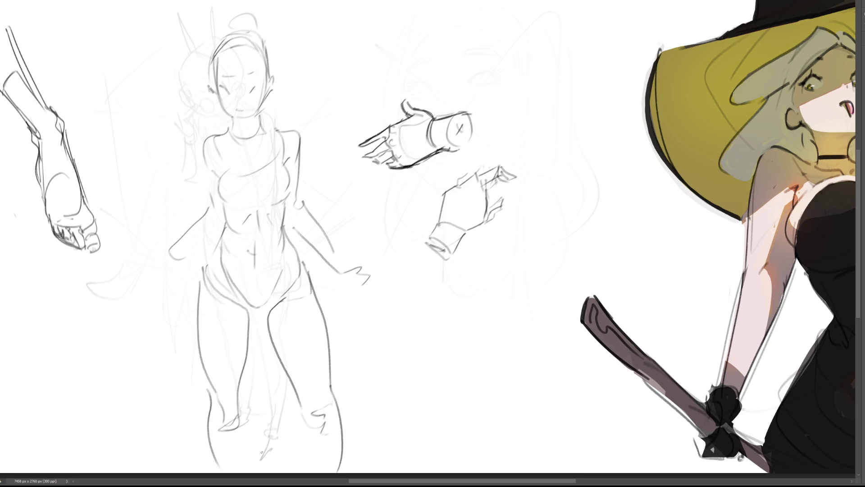
Step: Sketch fingers on the right hand and redraw the left arm ending in a hand
mouse_move(352, 278)
mouse_down()
mouse_move(355, 295)
mouse_move(373, 293)
mouse_move(368, 270)
mouse_move(370, 291)
mouse_up()
drag(369, 293, 362, 305)
mouse_move(208, 211)
mouse_down()
mouse_move(157, 265)
mouse_move(136, 272)
mouse_move(149, 291)
mouse_move(198, 240)
mouse_move(216, 206)
mouse_up()
Step: Strengthen the left forearm and both waist and hip outlines, then fit the whole canvas in view
mouse_move(174, 256)
mouse_down()
mouse_move(221, 231)
mouse_move(174, 258)
mouse_up()
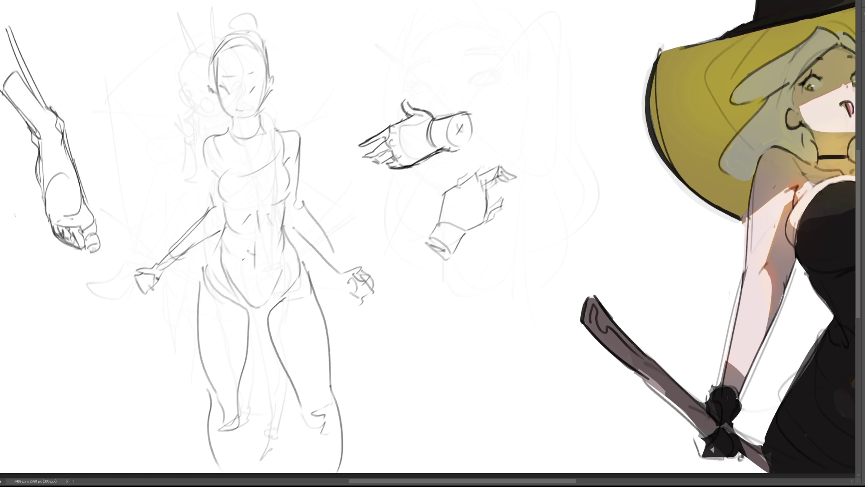
mouse_move(224, 223)
mouse_down()
mouse_move(201, 286)
mouse_move(205, 373)
mouse_up()
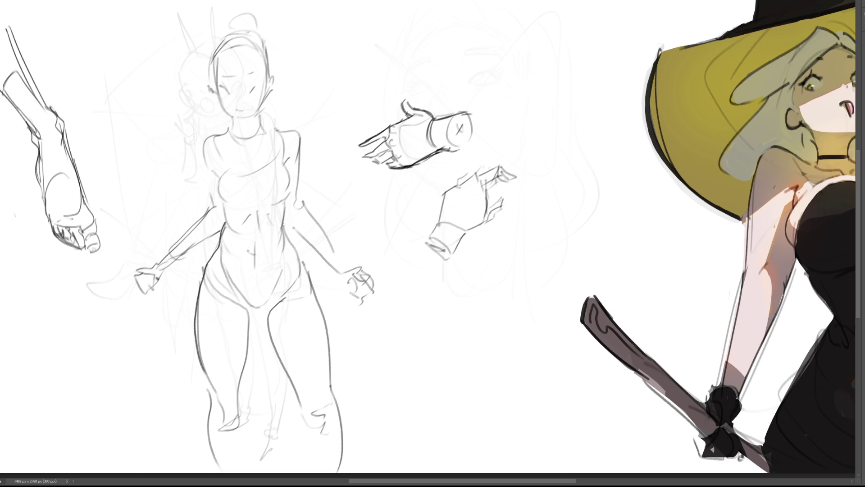
mouse_move(282, 226)
mouse_down()
mouse_move(310, 288)
mouse_move(330, 404)
mouse_up()
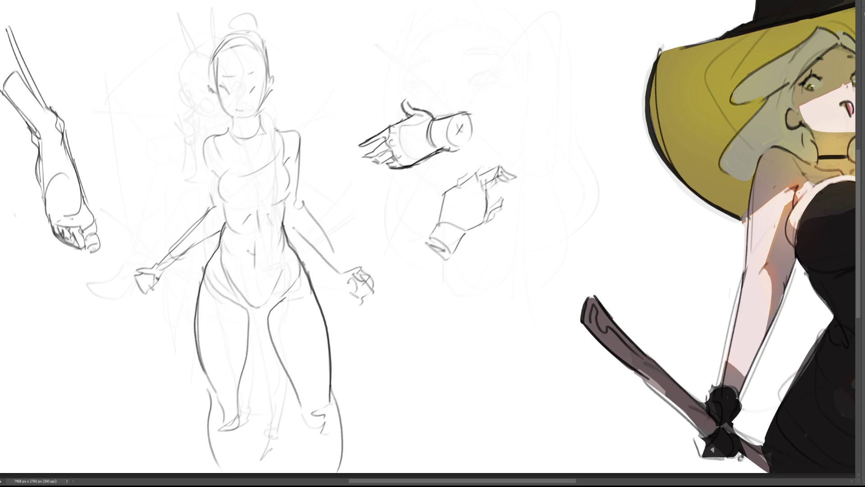
key(ctrl+0)
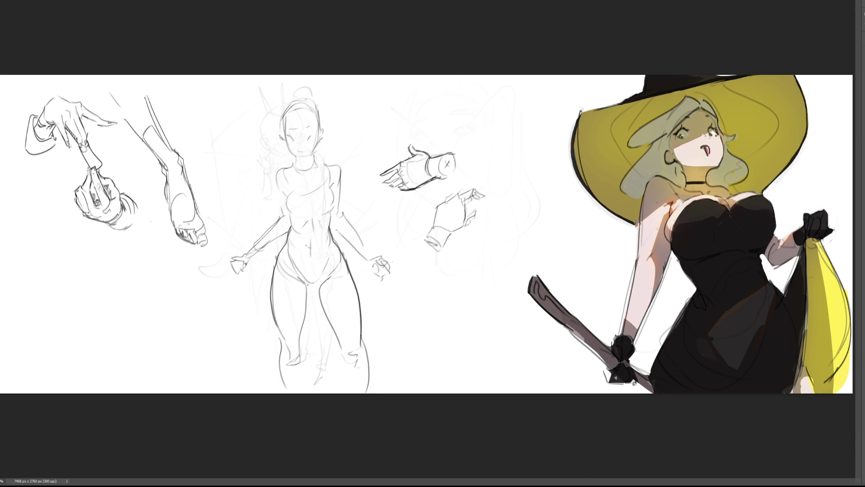
Step: Darken the figure's inner thigh, both waist lines, right torso side and left shoulder and neck
drag(321, 285, 308, 298)
drag(332, 227, 328, 240)
drag(289, 212, 294, 228)
mouse_move(334, 187)
mouse_down()
mouse_move(329, 210)
mouse_move(329, 195)
mouse_up()
mouse_move(292, 164)
mouse_down()
mouse_move(277, 168)
mouse_move(338, 164)
mouse_move(342, 186)
mouse_move(274, 186)
mouse_move(289, 227)
mouse_up()
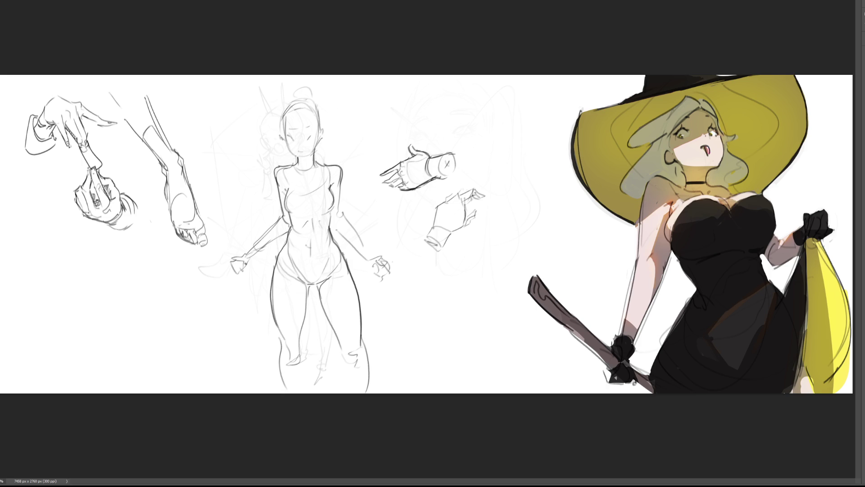
Step: Retrace both arms toward the hands in darker lines and mark the right knee
mouse_move(343, 175)
mouse_down()
mouse_move(338, 219)
mouse_move(345, 227)
mouse_up()
drag(343, 215, 372, 254)
drag(338, 229, 384, 263)
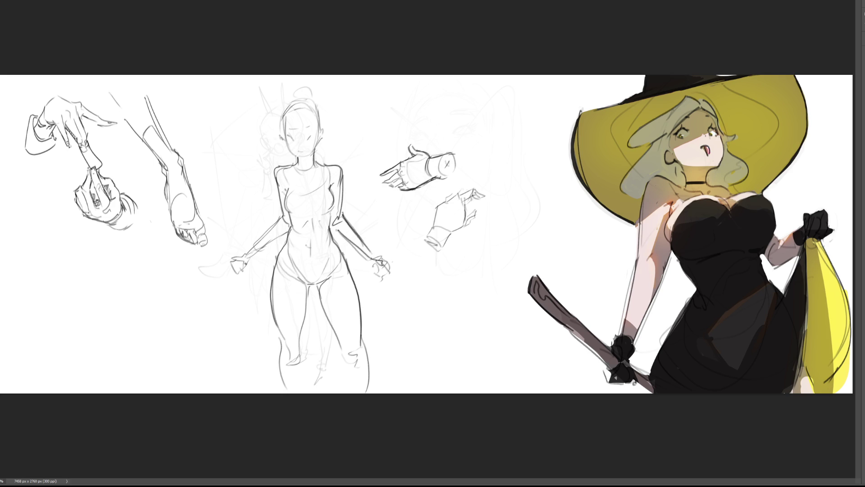
drag(281, 214, 249, 248)
drag(271, 241, 249, 251)
drag(353, 355, 299, 387)
Step: Redraw the eye, jaw, ear, head outline and a hair bun, then lighten the torso and arm lines
drag(310, 136, 313, 133)
mouse_move(286, 138)
mouse_down()
mouse_move(301, 156)
mouse_move(323, 138)
mouse_up()
mouse_move(284, 109)
mouse_down()
mouse_move(284, 139)
mouse_move(322, 135)
mouse_move(323, 146)
mouse_move(293, 96)
mouse_move(320, 123)
mouse_up()
mouse_move(305, 92)
mouse_down()
mouse_move(320, 92)
mouse_move(325, 117)
mouse_up()
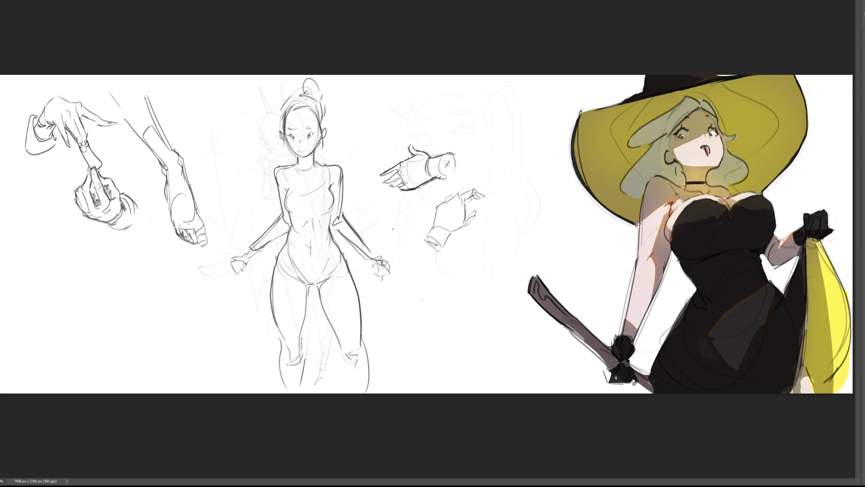
mouse_move(311, 130)
mouse_down()
mouse_move(289, 90)
mouse_move(260, 135)
mouse_move(273, 281)
mouse_move(361, 367)
mouse_move(373, 285)
mouse_move(363, 319)
mouse_up()
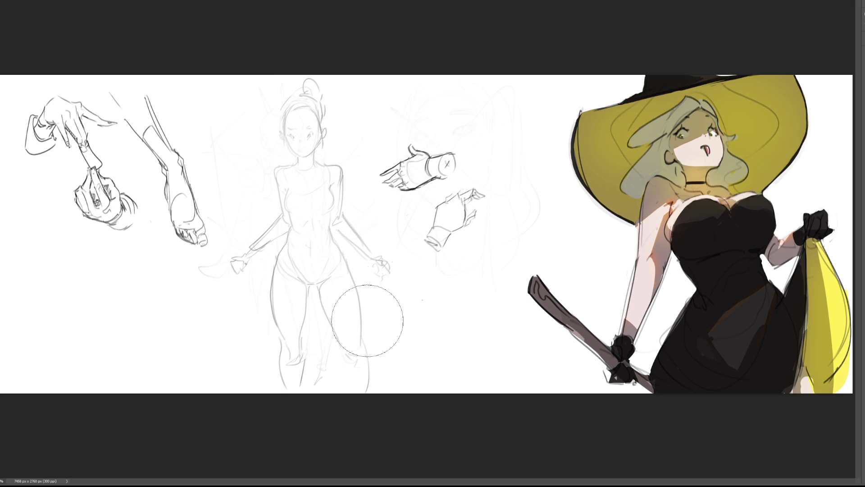
Step: Lighten the figure's hip and leg lines and move the hand studies right beside the witch
mouse_move(306, 124)
mouse_down()
mouse_move(313, 289)
mouse_move(299, 337)
mouse_move(280, 251)
mouse_move(290, 91)
mouse_move(293, 203)
mouse_move(353, 289)
mouse_move(370, 299)
mouse_move(389, 337)
mouse_move(316, 167)
mouse_move(305, 199)
mouse_move(288, 185)
mouse_move(259, 241)
mouse_move(310, 396)
mouse_move(361, 369)
mouse_move(370, 270)
mouse_move(331, 271)
mouse_move(337, 292)
mouse_move(411, 170)
mouse_move(424, 185)
mouse_move(398, 170)
mouse_move(412, 153)
mouse_move(396, 255)
mouse_move(458, 154)
mouse_move(425, 183)
mouse_move(520, 150)
mouse_move(420, 162)
mouse_move(442, 224)
mouse_move(563, 220)
mouse_move(530, 226)
mouse_move(307, 85)
mouse_move(369, 178)
mouse_move(330, 217)
mouse_up()
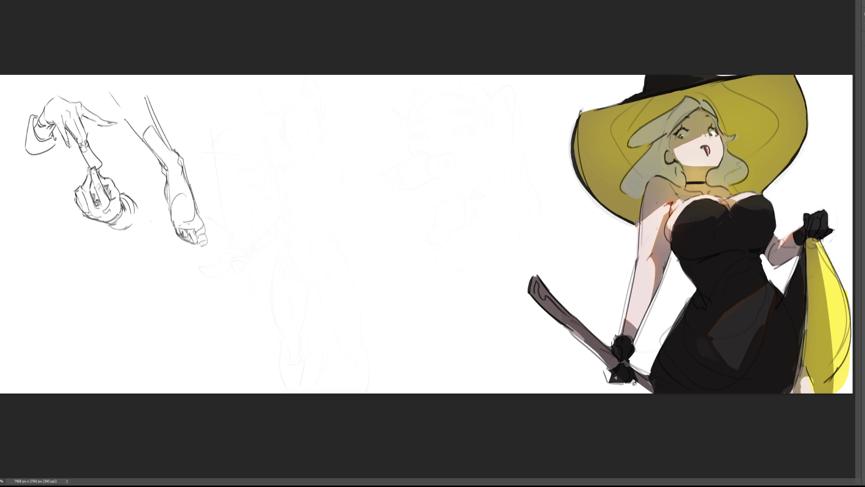
drag(192, 219, 567, 225)
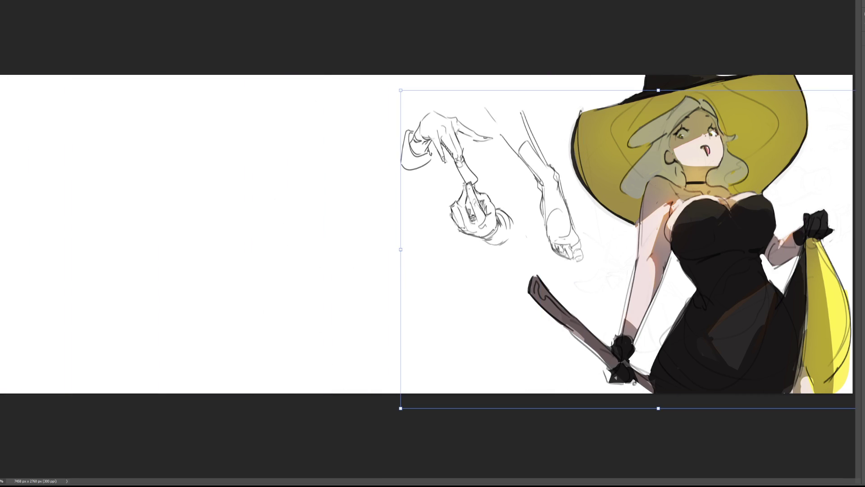
Step: Confirm the hand studies' new position and sketch a first leg below them
key(Return)
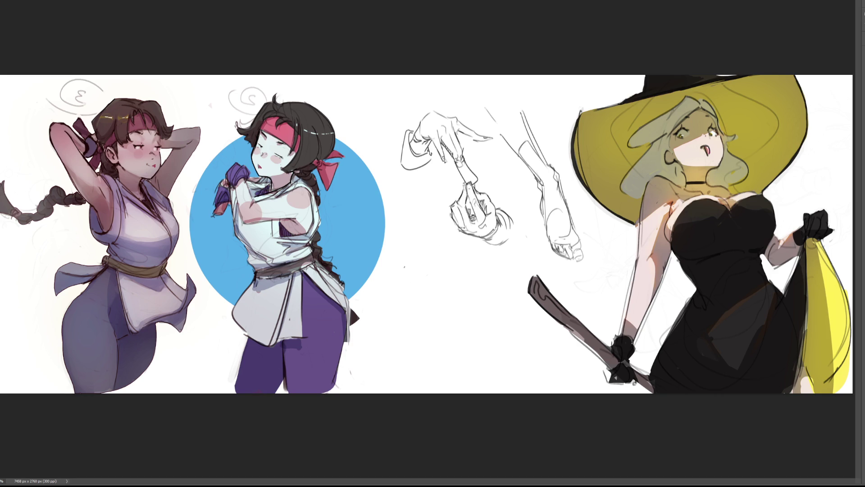
mouse_move(422, 264)
mouse_down()
mouse_move(434, 247)
mouse_move(450, 255)
mouse_move(454, 277)
mouse_up()
drag(447, 245, 458, 306)
drag(418, 275, 377, 372)
drag(457, 313, 395, 374)
drag(434, 345, 377, 372)
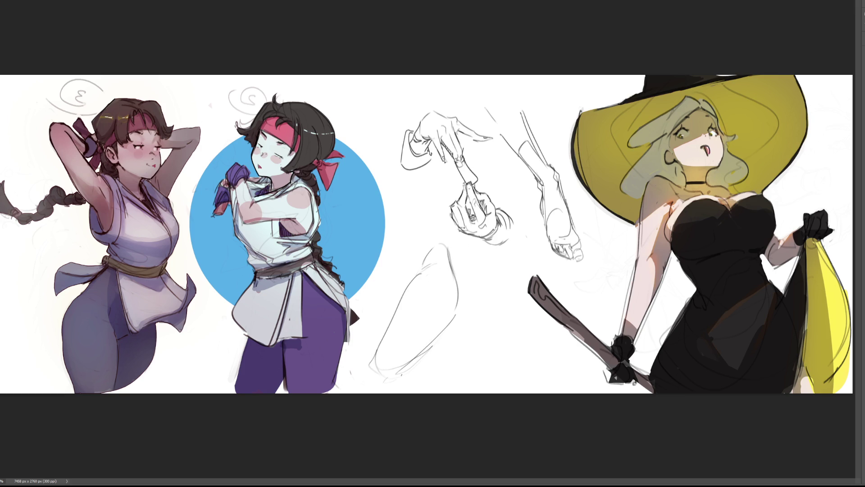
Step: Sketch a second leg to the right with its outlines, bottom, inner line and contours
mouse_move(477, 270)
mouse_down()
mouse_move(469, 315)
mouse_move(501, 289)
mouse_move(489, 362)
mouse_move(501, 376)
mouse_up()
drag(472, 299, 492, 335)
mouse_move(500, 280)
mouse_down()
mouse_move(532, 324)
mouse_move(548, 370)
mouse_up()
drag(495, 371, 535, 386)
mouse_move(490, 265)
mouse_down()
mouse_move(498, 258)
mouse_move(504, 281)
mouse_move(464, 288)
mouse_up()
drag(472, 242, 465, 275)
drag(468, 278, 464, 293)
drag(521, 264, 525, 295)
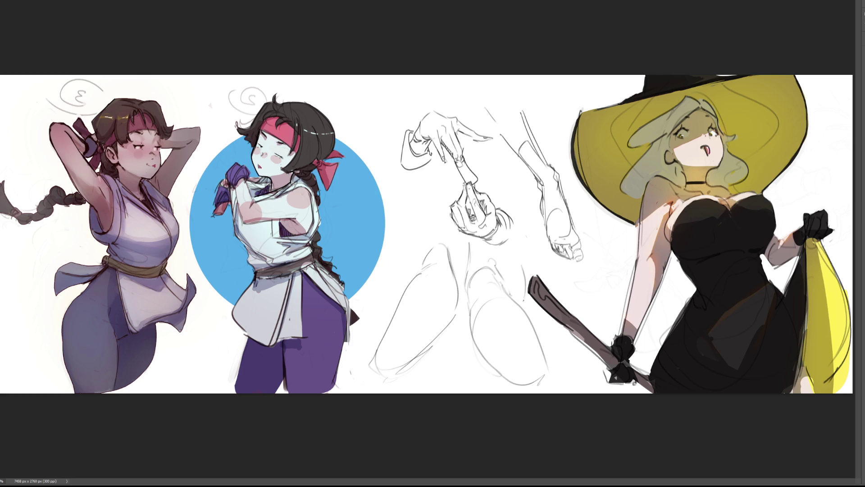
drag(529, 263, 534, 273)
Step: Add short strokes and an outer line to the left leg, then enlarge the brush
drag(394, 266, 401, 286)
mouse_move(390, 244)
mouse_down()
mouse_move(409, 200)
mouse_move(445, 250)
mouse_up()
drag(380, 258, 365, 323)
key(bracketright)
key(bracketright)
key(bracketright)
Step: Erase the leg sketch, return to a fine brush and start a small oval below the hand studies
mouse_move(514, 300)
mouse_down()
mouse_move(464, 286)
mouse_move(411, 239)
mouse_move(414, 353)
mouse_move(381, 324)
mouse_up()
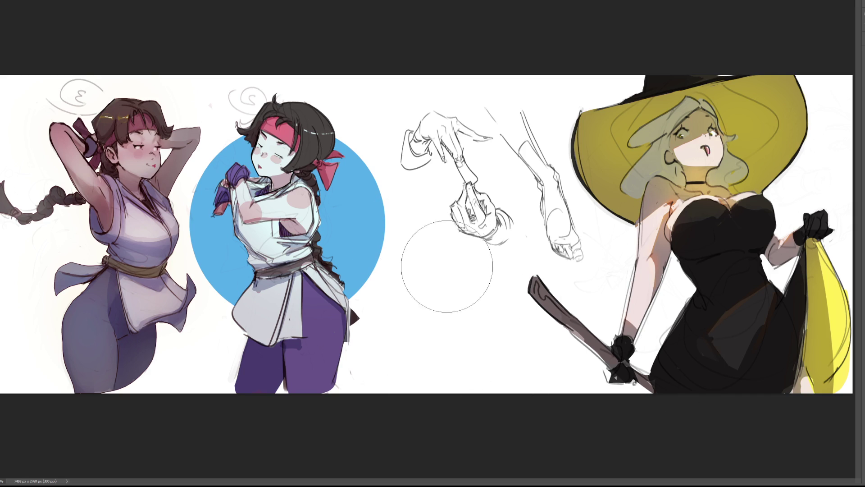
key(bracketleft)
key(bracketleft)
key(bracketleft)
mouse_move(438, 247)
mouse_down()
mouse_move(435, 232)
mouse_move(450, 249)
mouse_move(432, 225)
mouse_up()
mouse_move(439, 276)
mouse_down()
mouse_move(451, 256)
mouse_move(443, 269)
mouse_up()
key(ctrl+z)
Step: Draw the oval's left side and a forearm ending in a fist, undoing the last fist strokes
drag(431, 240, 424, 265)
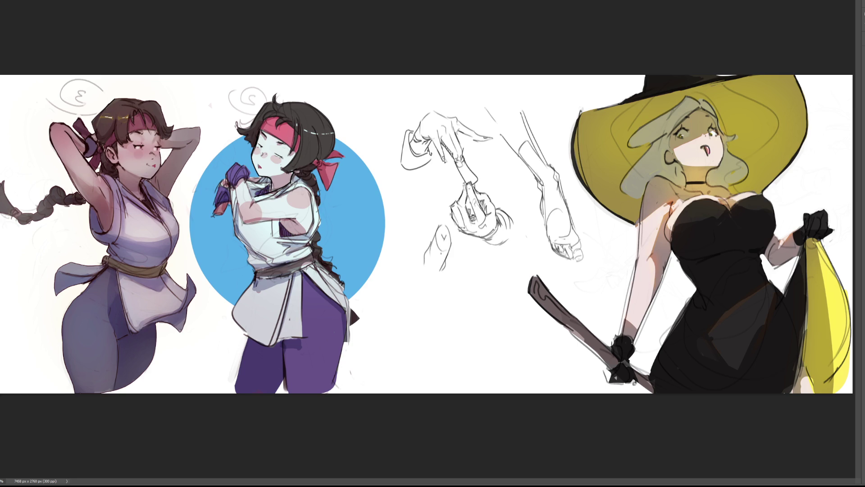
drag(425, 260, 412, 317)
drag(442, 265, 427, 316)
mouse_move(415, 289)
mouse_down()
mouse_move(406, 321)
mouse_move(435, 324)
mouse_up()
drag(444, 270, 439, 283)
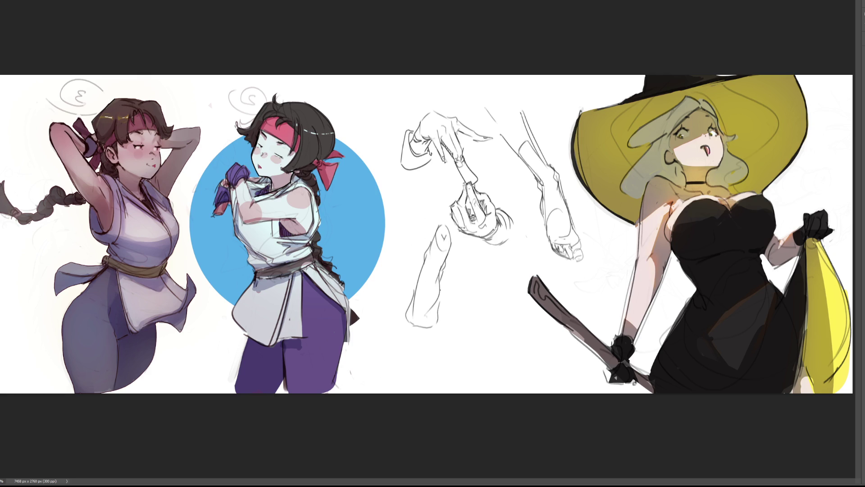
mouse_move(408, 311)
mouse_down()
mouse_move(413, 335)
mouse_move(403, 338)
mouse_up()
mouse_move(404, 338)
mouse_down()
mouse_move(411, 346)
mouse_move(414, 332)
mouse_move(405, 340)
mouse_up()
key(ctrl+z)
key(ctrl+z)
Step: Add finger lines and detail to the fist and refine its left edge
drag(416, 330, 420, 335)
mouse_move(427, 332)
mouse_down()
mouse_move(427, 342)
mouse_move(434, 335)
mouse_up()
drag(406, 325, 404, 339)
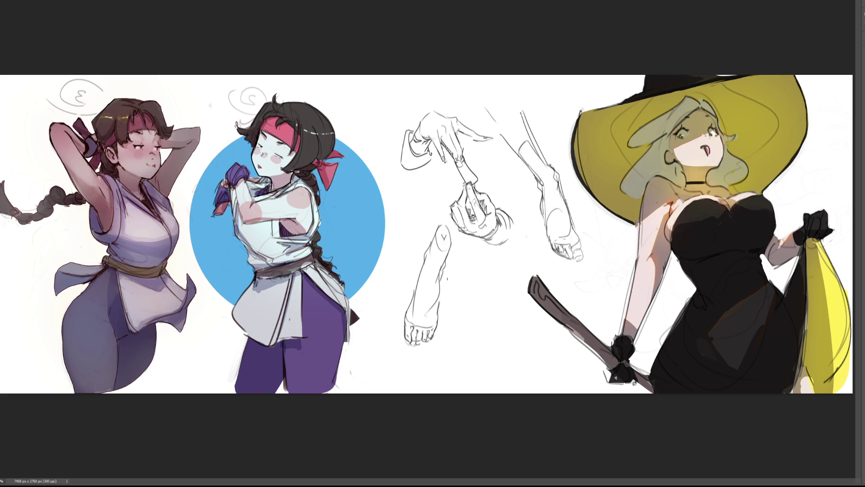
Step: Draw a curved leg outline with both edges and a closed bottom, extending a line along the sword
mouse_move(466, 260)
mouse_down()
mouse_move(465, 285)
mouse_move(491, 269)
mouse_move(507, 294)
mouse_up()
key(ctrl+z)
mouse_move(462, 257)
mouse_down()
mouse_move(463, 296)
mouse_move(493, 359)
mouse_up()
drag(505, 292, 544, 367)
drag(493, 359, 542, 374)
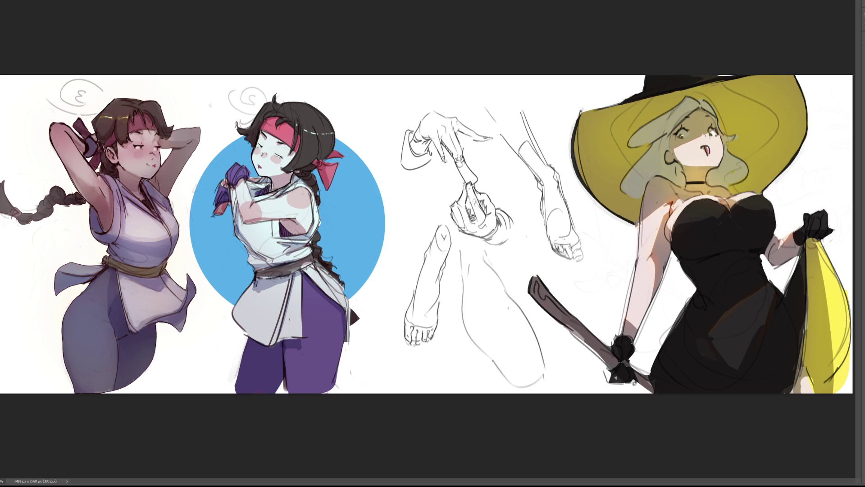
drag(505, 250, 521, 296)
key(ctrl+z)
drag(514, 254, 586, 332)
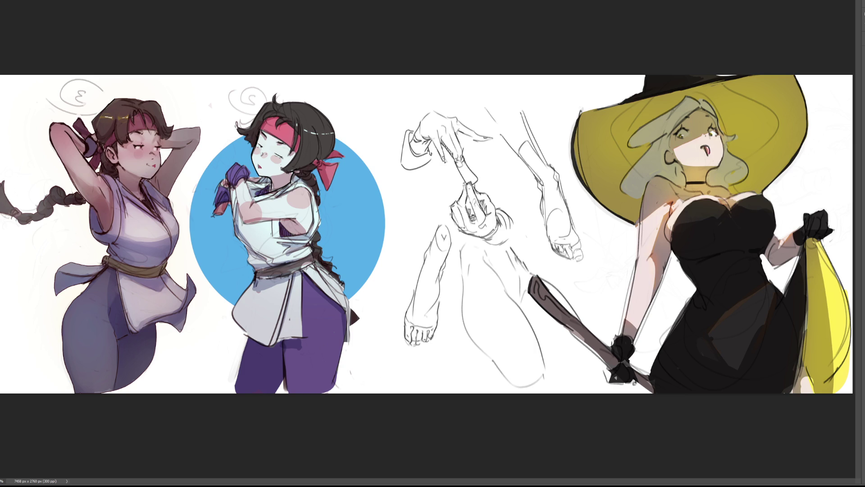
Step: Zoom in with a very small brush and trace the finger shape's nail and darker outlines
key(ctrl+plus)
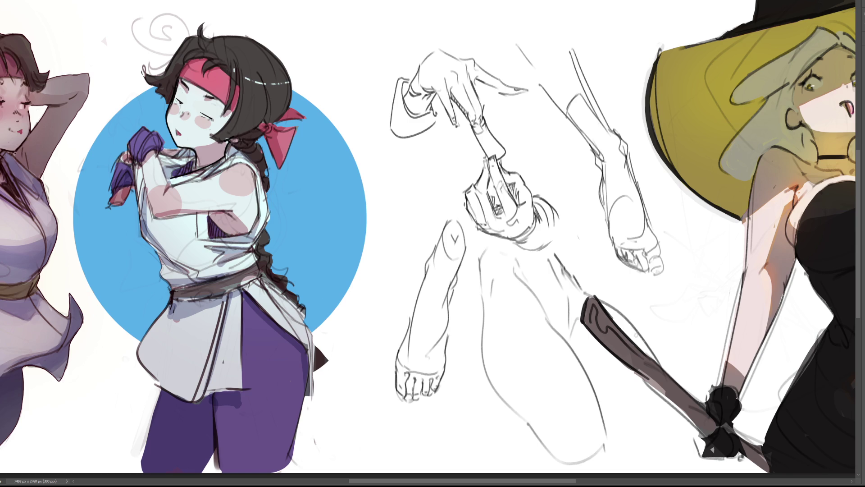
key(bracketright)
key(bracketright)
key(bracketright)
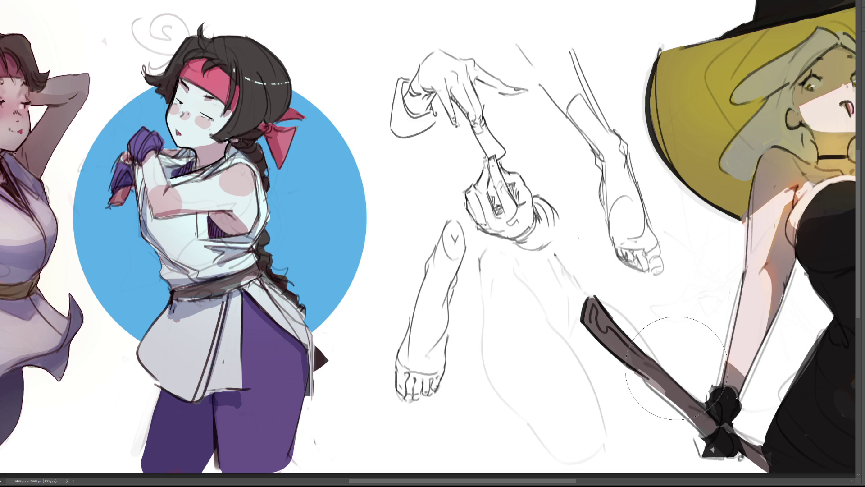
key(bracketleft)
key(bracketleft)
key(bracketleft)
mouse_move(482, 258)
mouse_down()
mouse_move(508, 245)
mouse_move(522, 265)
mouse_up()
key(ctrl+z)
mouse_move(495, 249)
mouse_down()
mouse_move(497, 267)
mouse_move(517, 270)
mouse_move(522, 296)
mouse_move(538, 304)
mouse_move(546, 325)
mouse_up()
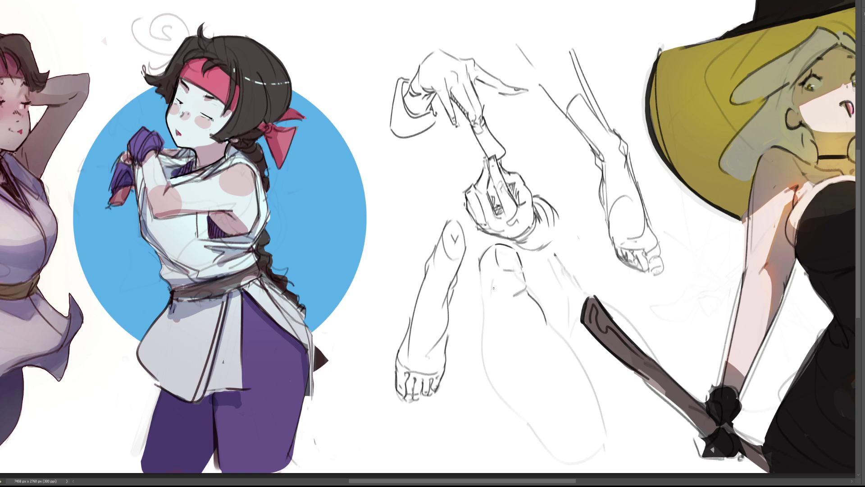
drag(480, 269, 508, 396)
drag(546, 324, 575, 363)
drag(503, 393, 560, 453)
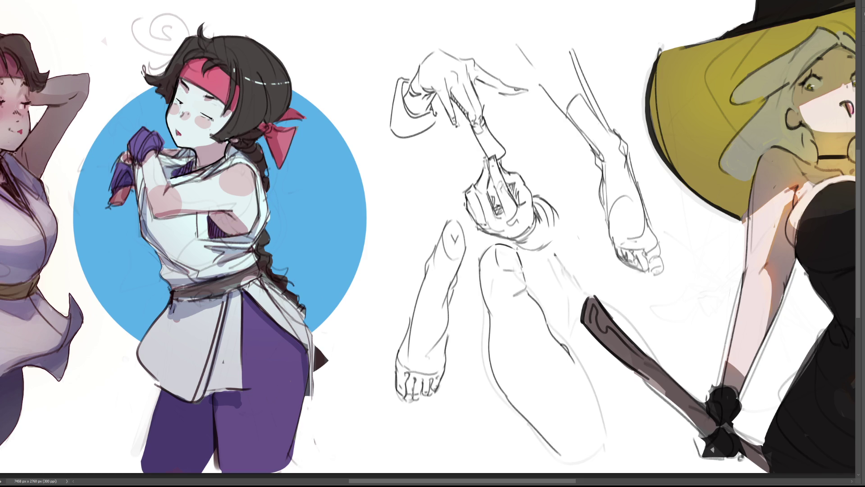
Step: Refine the bent leg's right outline, knee, shin contours and bottom edge
drag(532, 254, 549, 290)
mouse_move(529, 259)
mouse_down()
mouse_move(563, 304)
mouse_move(548, 310)
mouse_move(566, 340)
mouse_up()
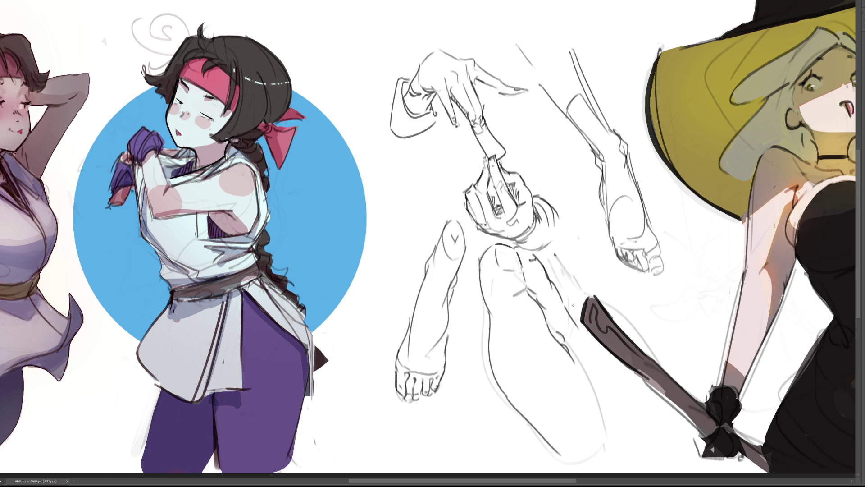
drag(540, 256, 576, 310)
mouse_move(562, 269)
mouse_down()
mouse_move(590, 310)
mouse_move(594, 343)
mouse_up()
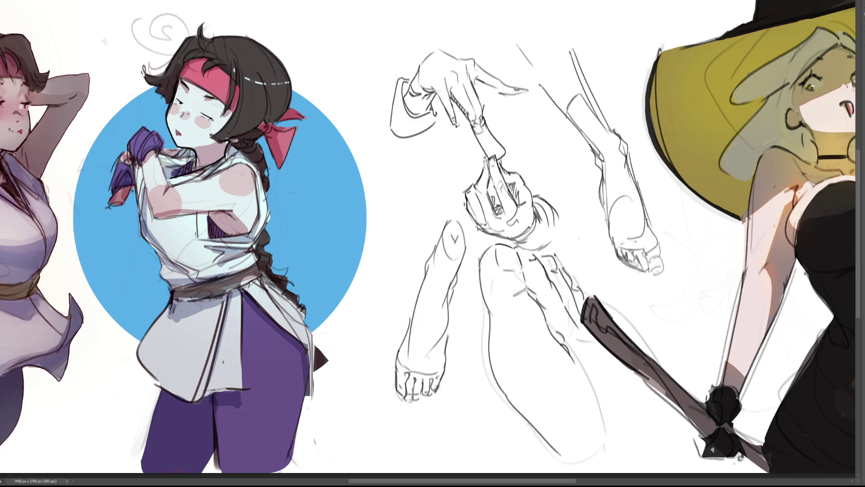
drag(574, 343, 590, 355)
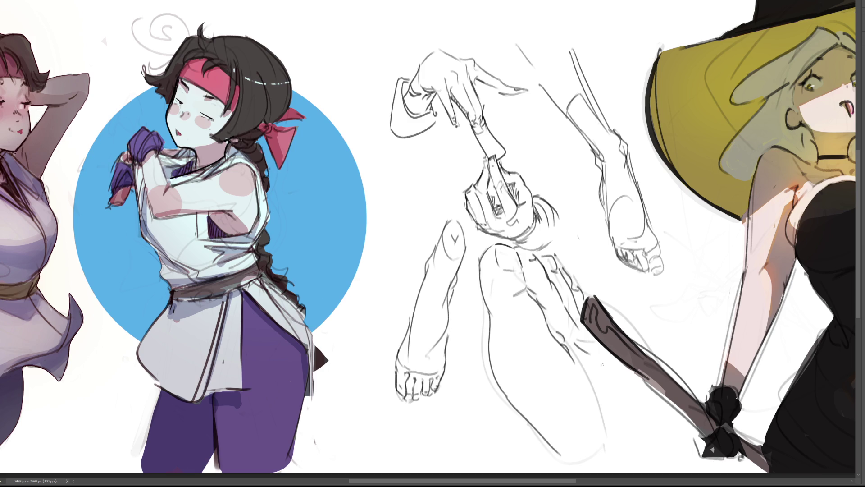
drag(544, 448, 594, 457)
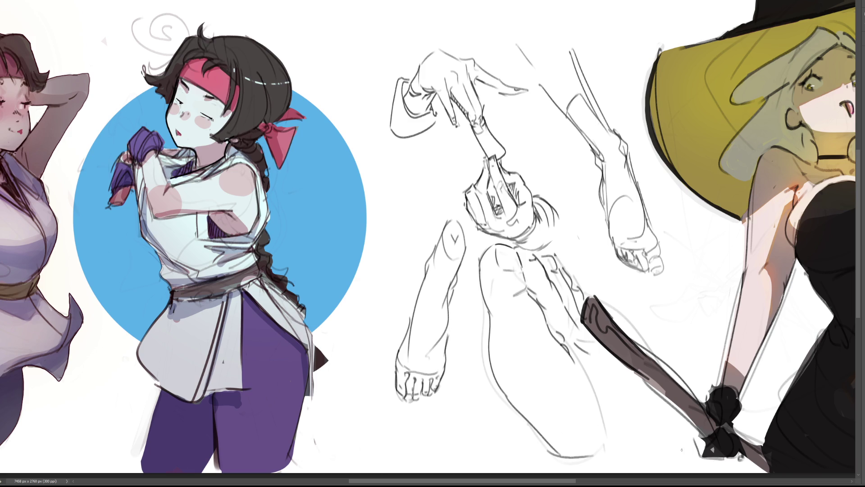